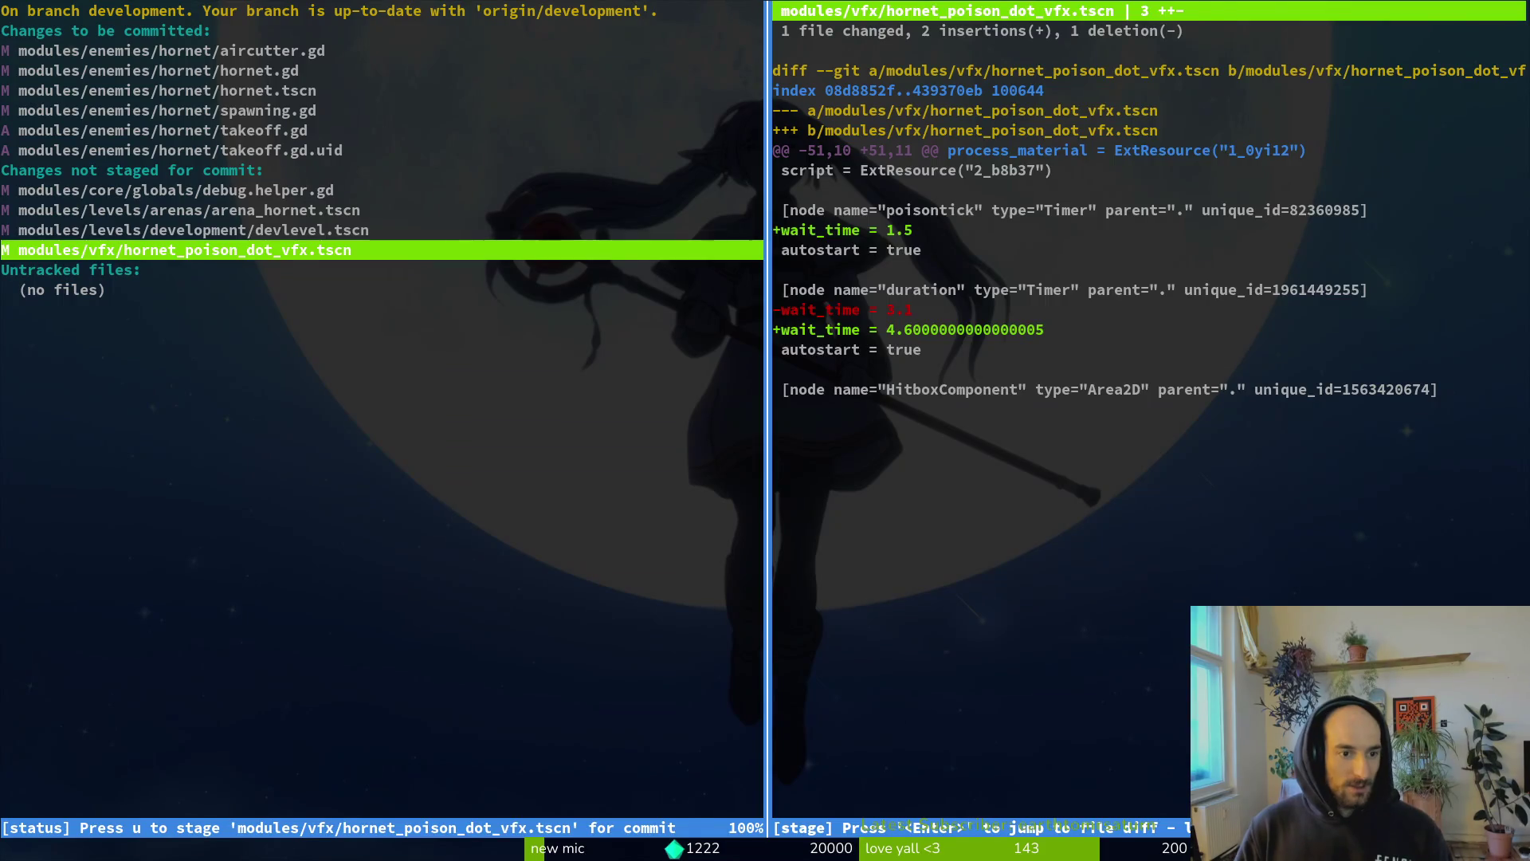
# - Stage arena_hornet.tscn in tig, commit the hornet fight and takeoff-state changes, and push
pyautogui.press('Up')
pyautogui.press('Up')
pyautogui.press('u')
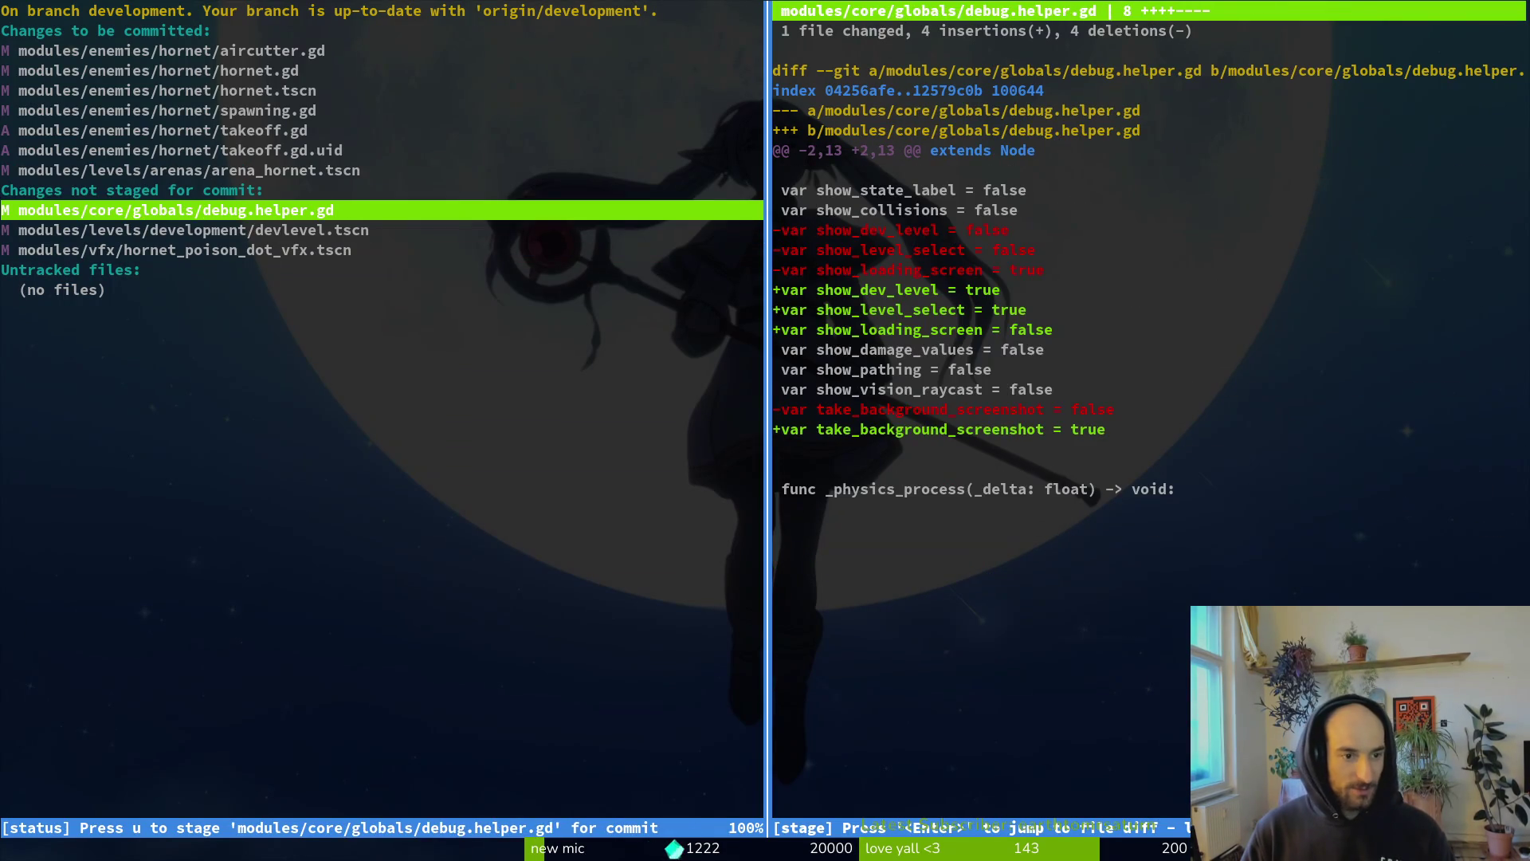
pyautogui.press('Down')
pyautogui.press('Down')
pyautogui.write('qgi')
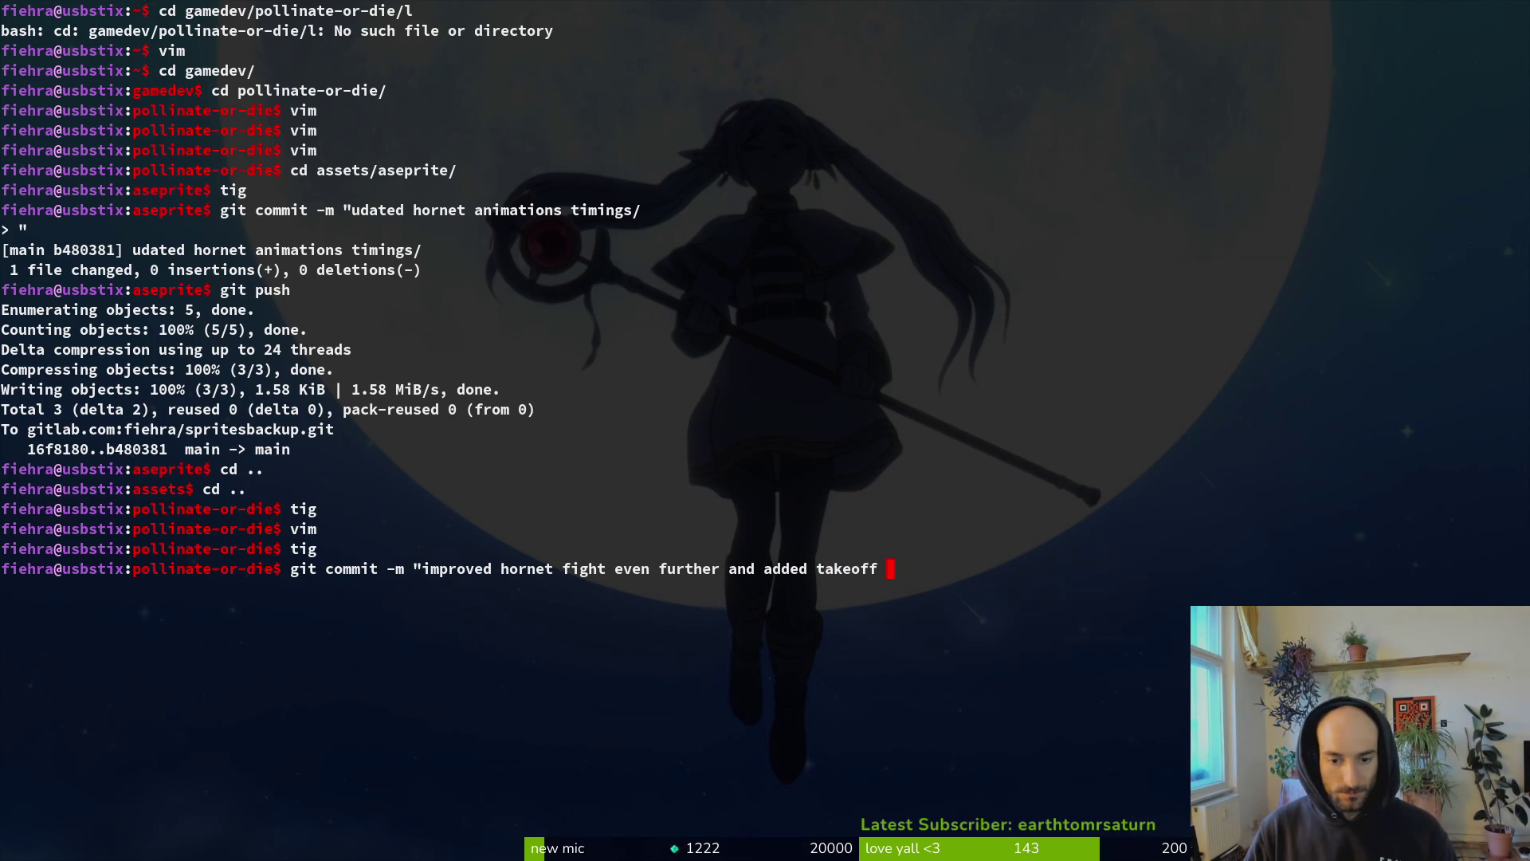
pyautogui.press('Return')
pyautogui.write('git push')
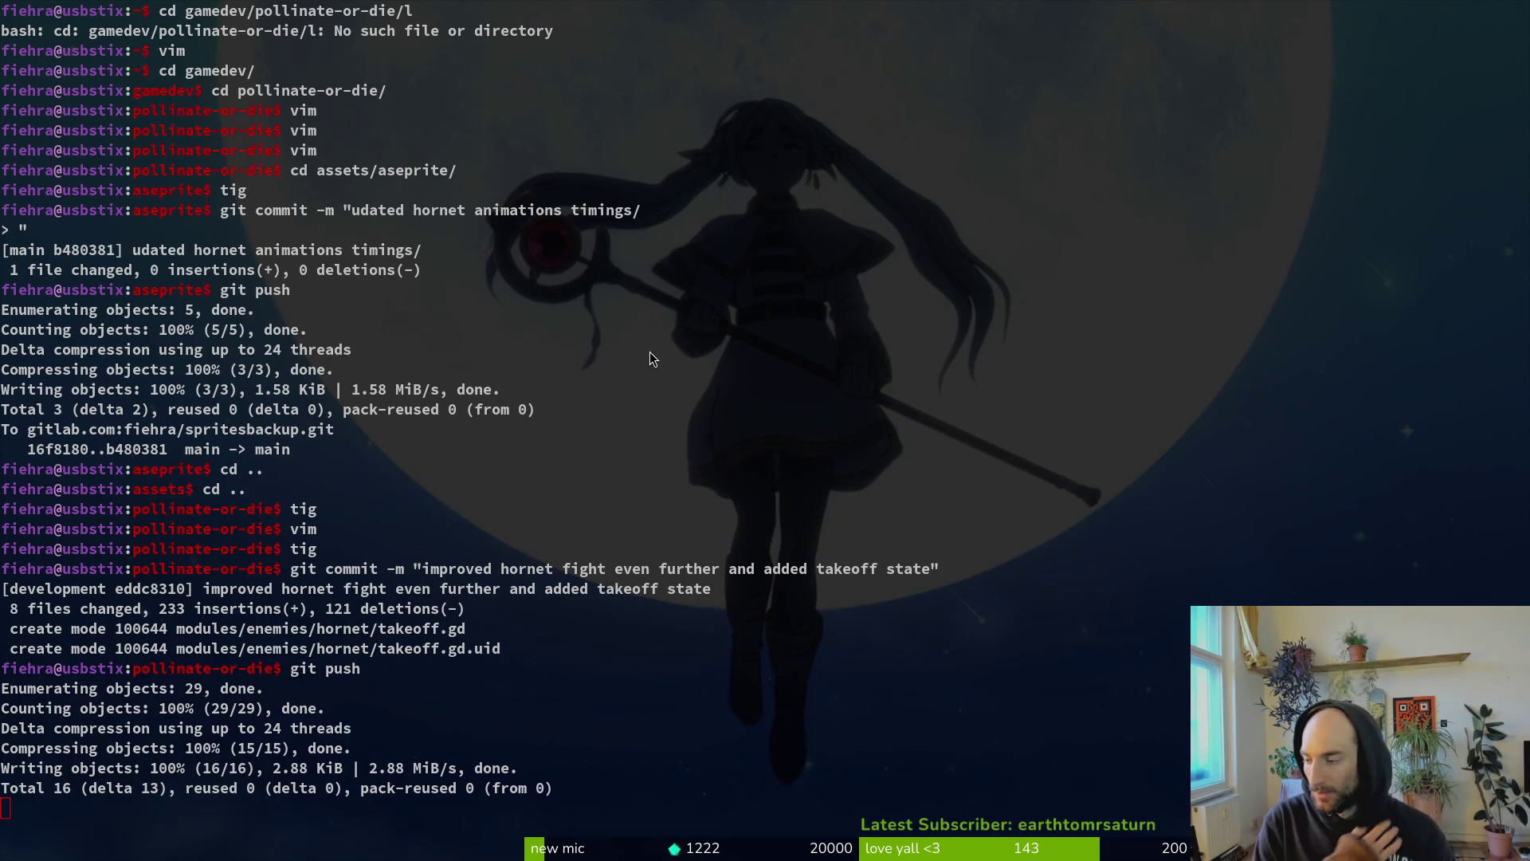
# - Bring Aseprite forward and open hornet.aseprite from the recent-files list
pyautogui.press('super+Left')
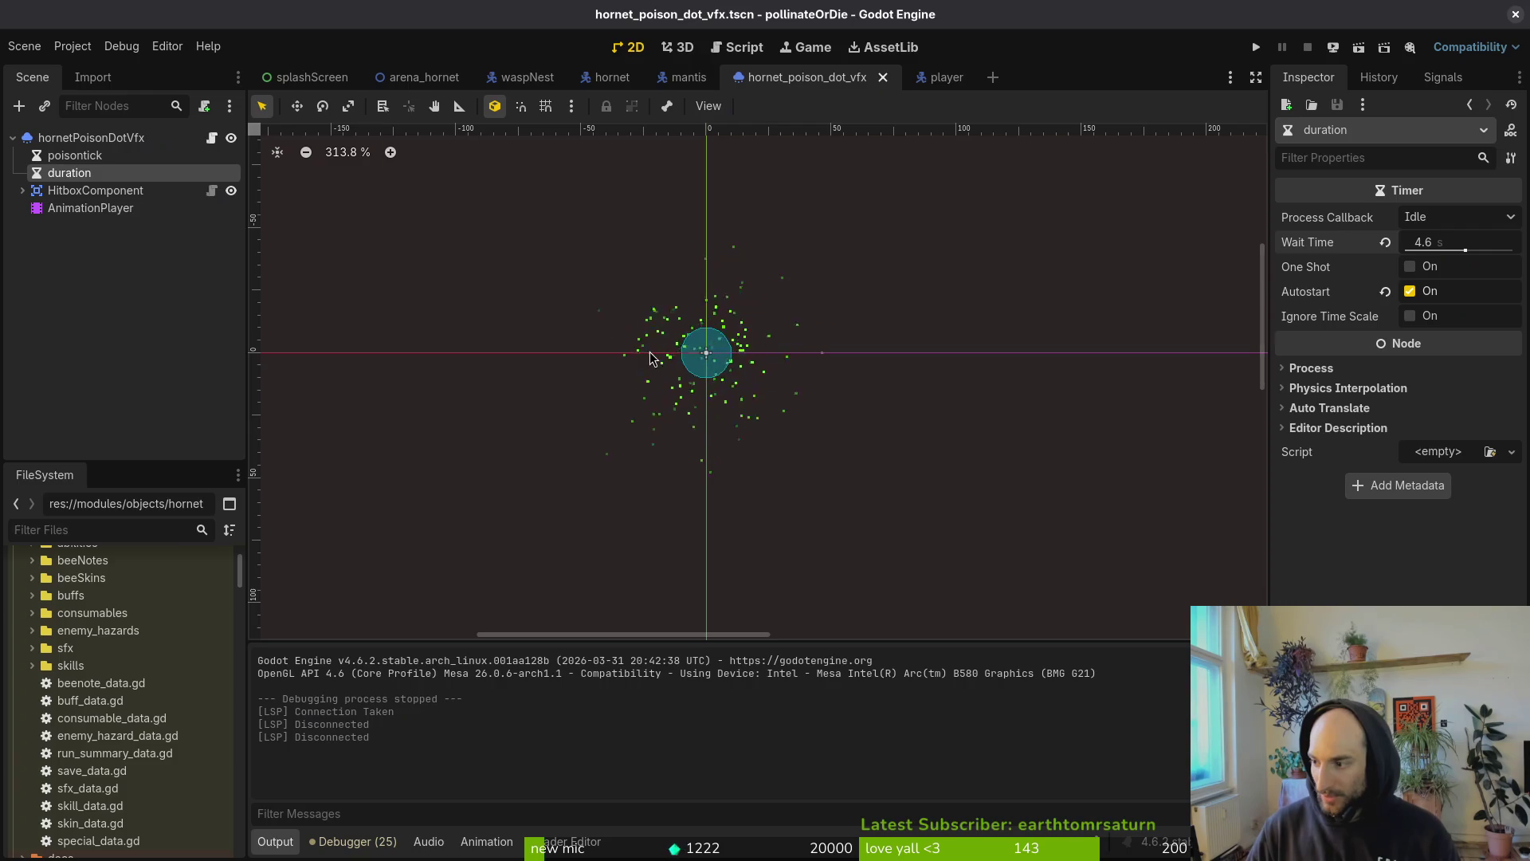
pyautogui.press('super+o')
pyautogui.press('super+Down')
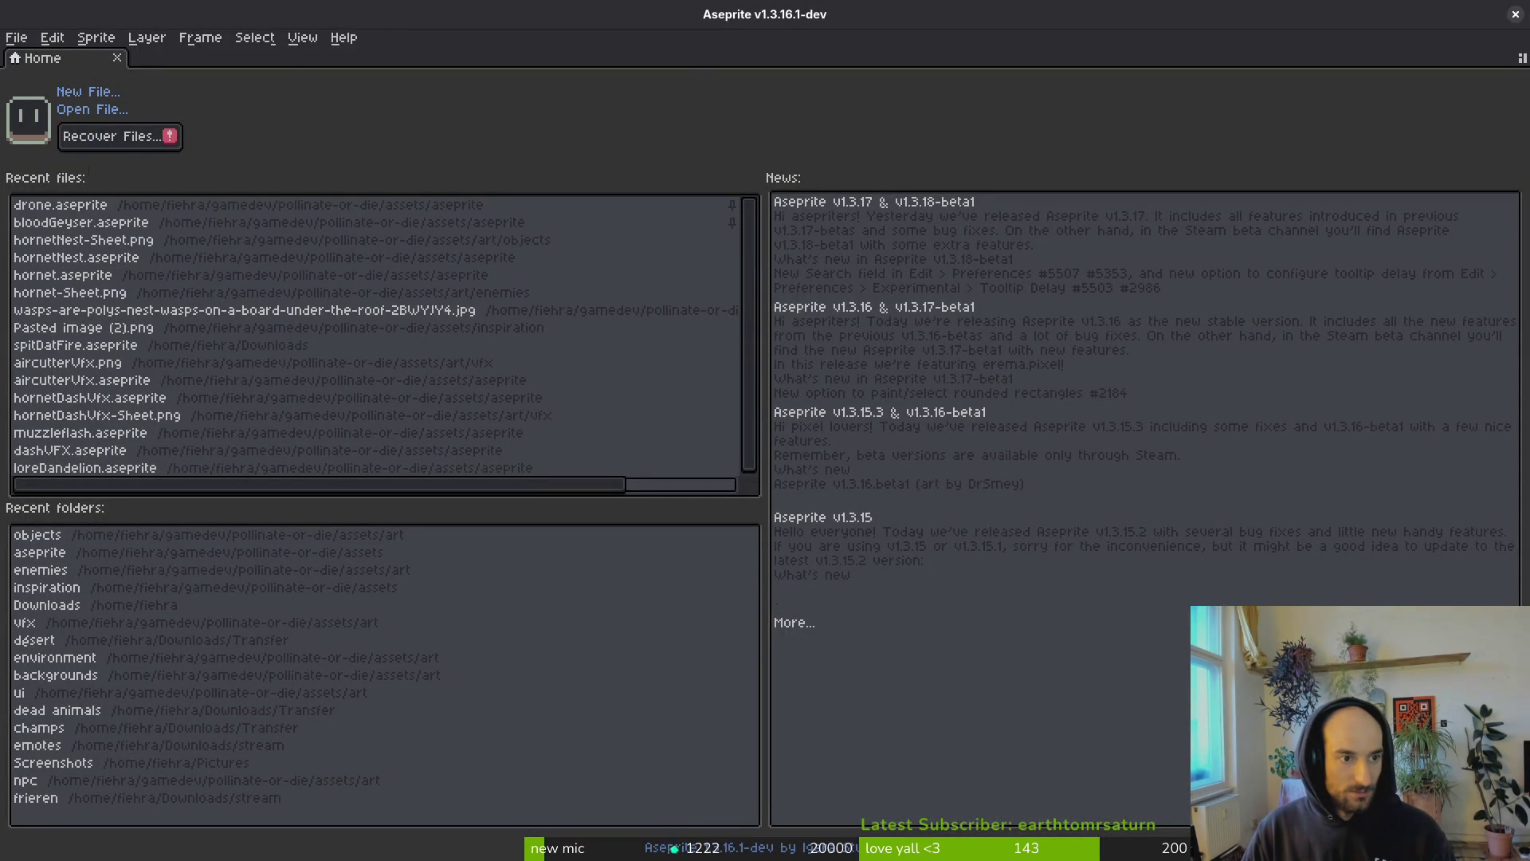
pyautogui.click(148, 295)
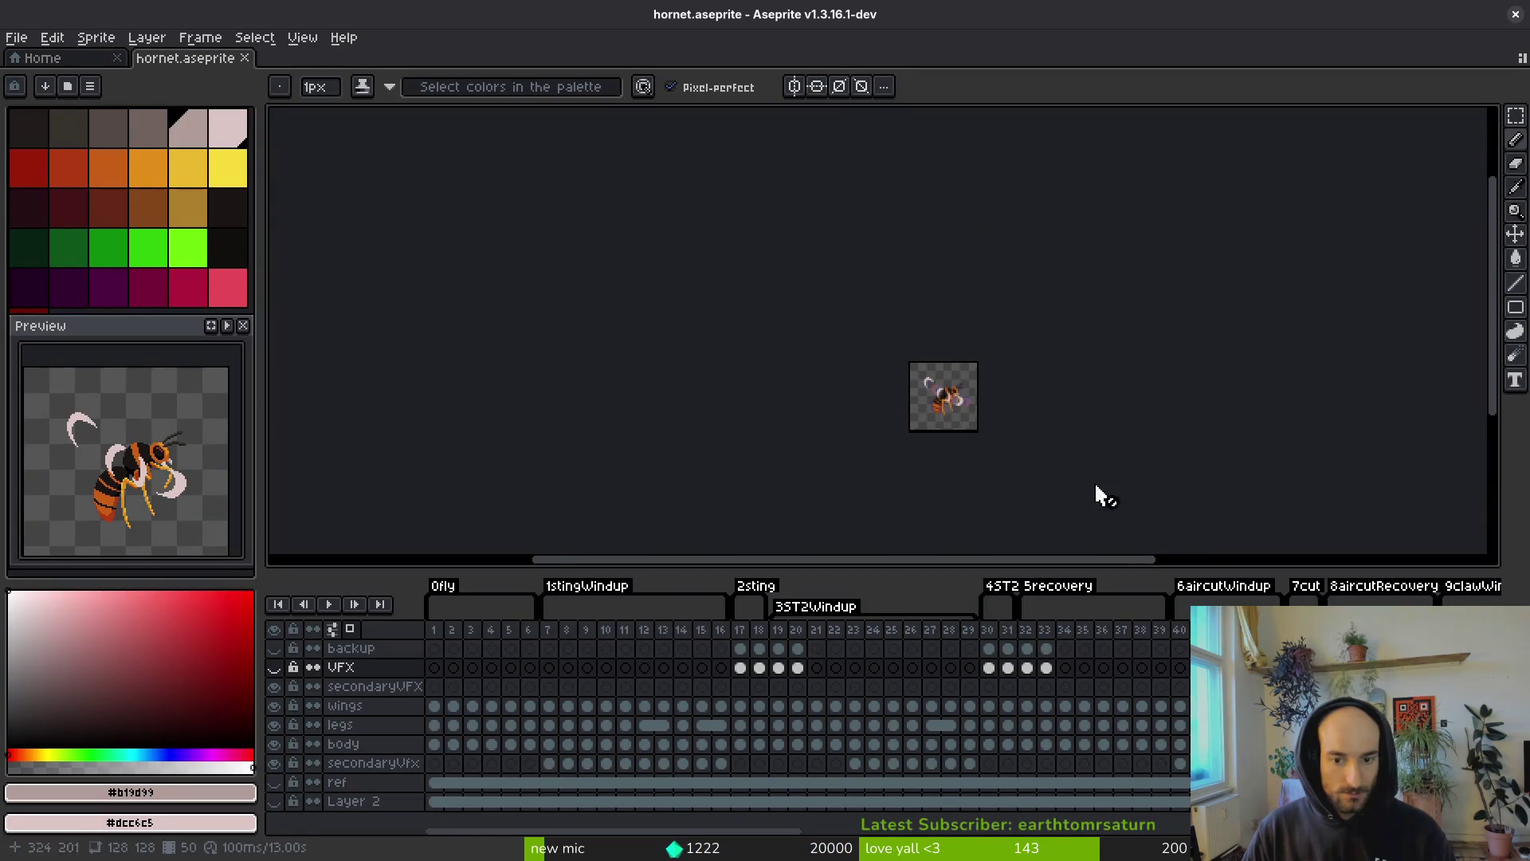
# - Scroll the timeline to cling frame 99 and select its secondaryVFX cel
pyautogui.hscroll(10, 805, 656)
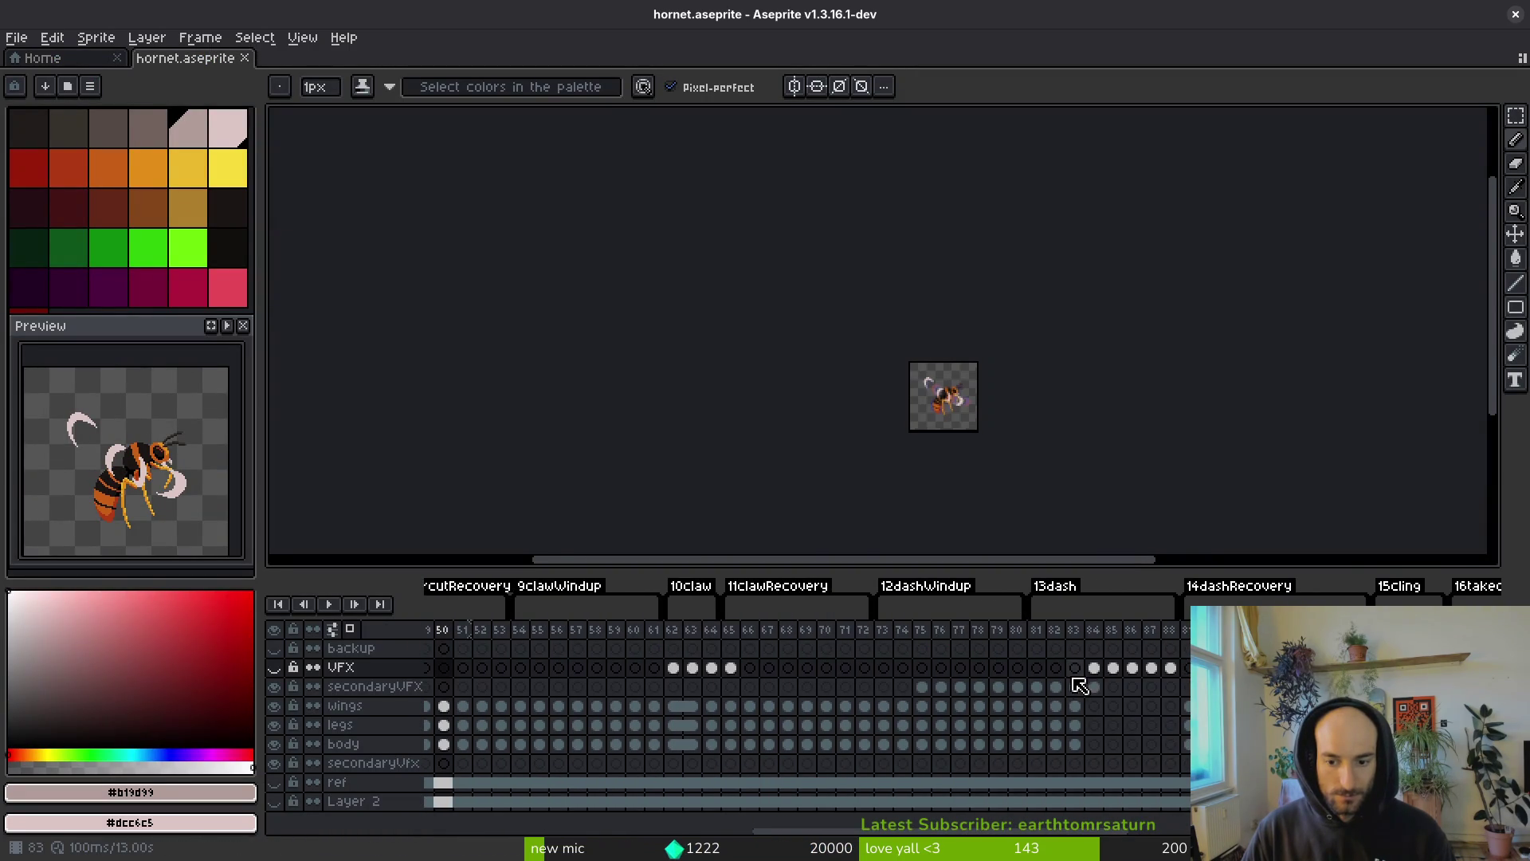
pyautogui.hscroll(8, 1036, 697)
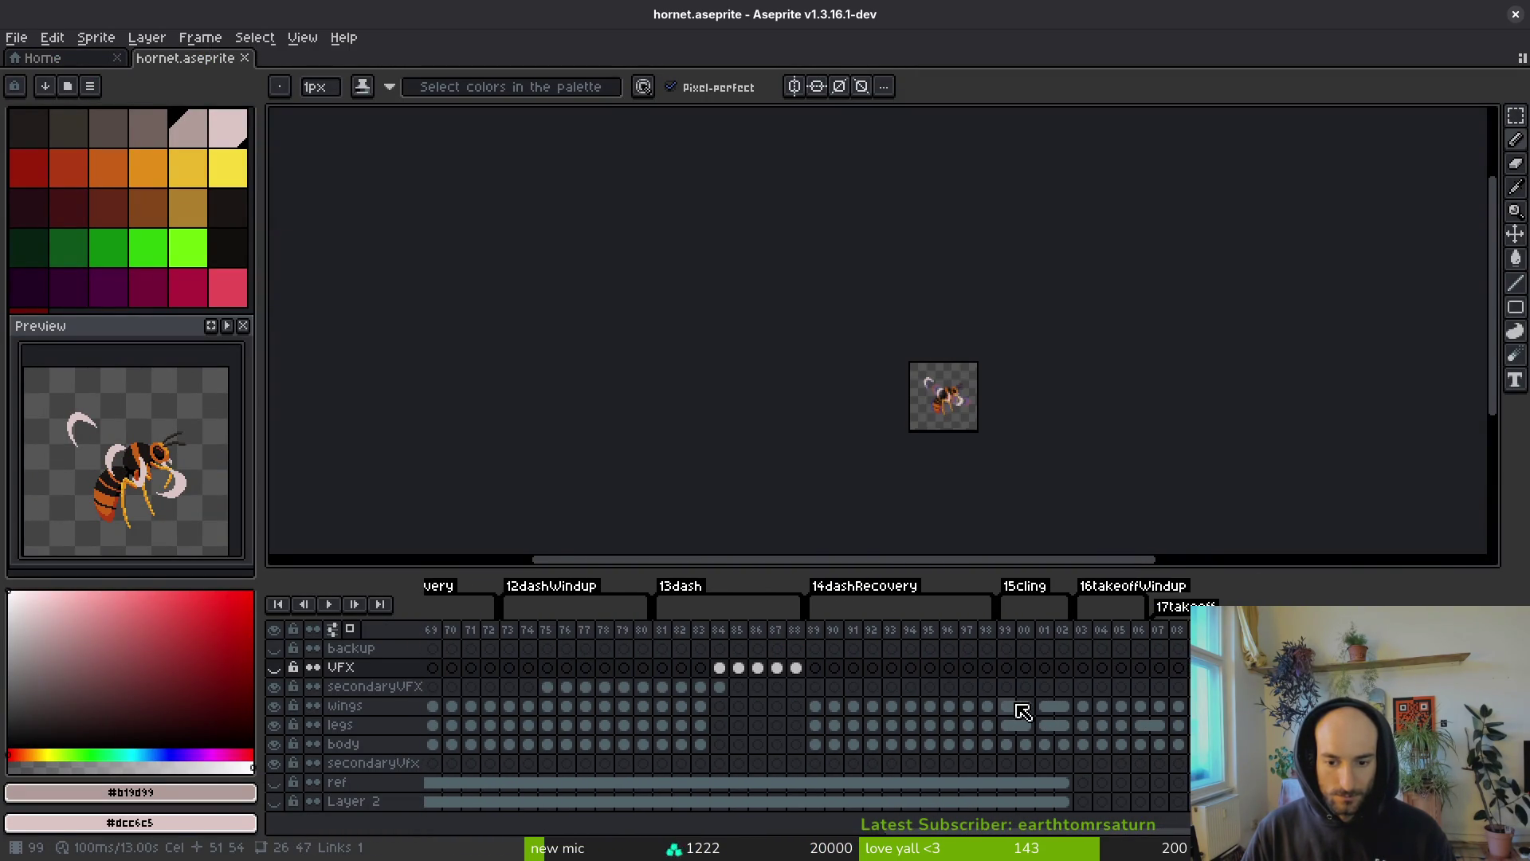
pyautogui.click(1008, 706)
pyautogui.click(1007, 686)
pyautogui.scroll(4, 992, 468)
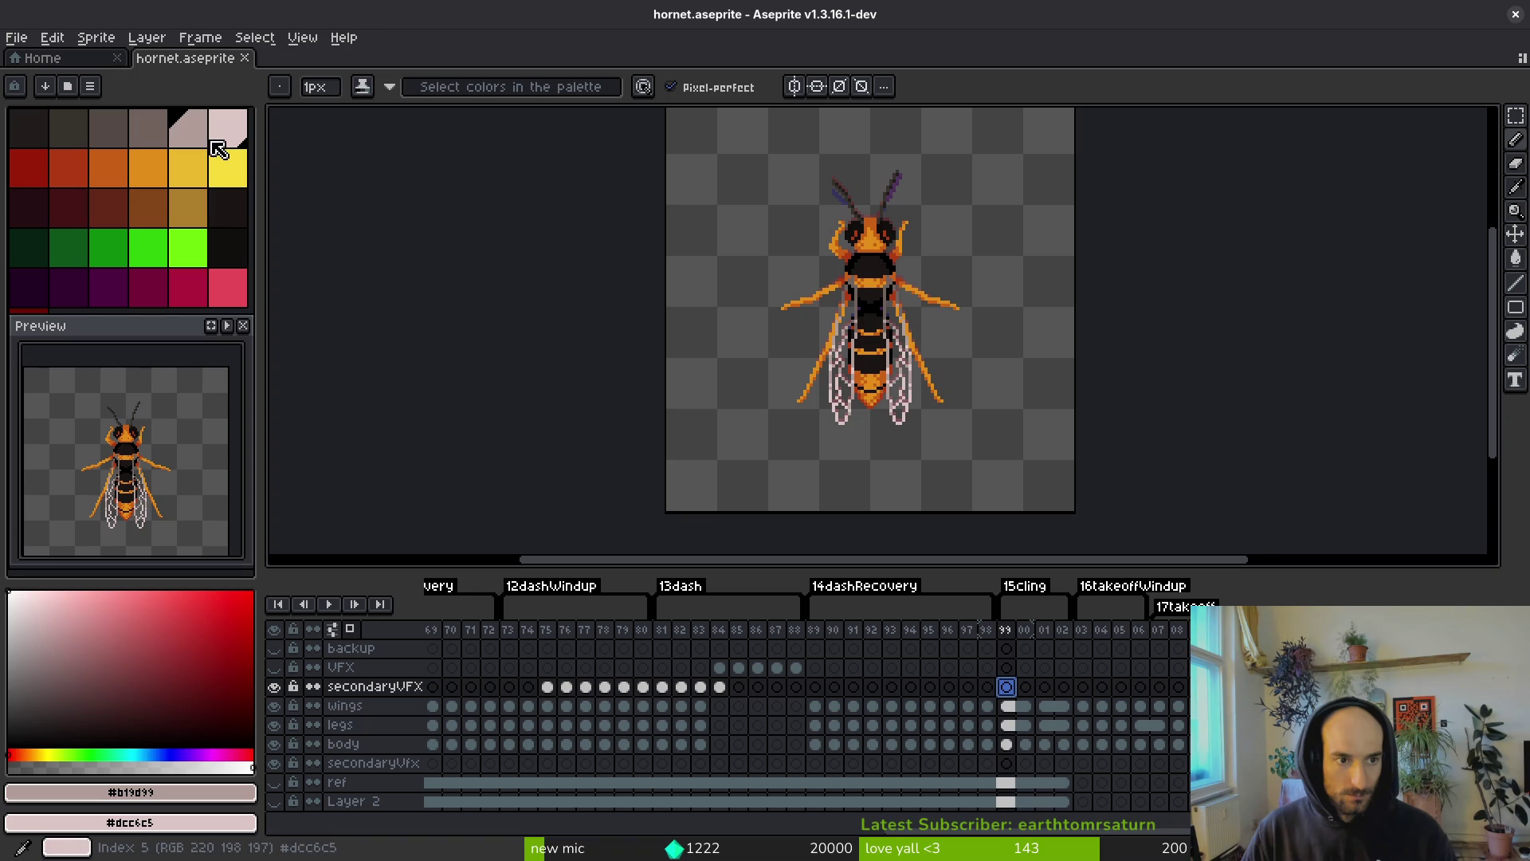
# - Zoom in on the hornet, hide the wings layer, and make black the drawing colour
pyautogui.scroll(3, 836, 341)
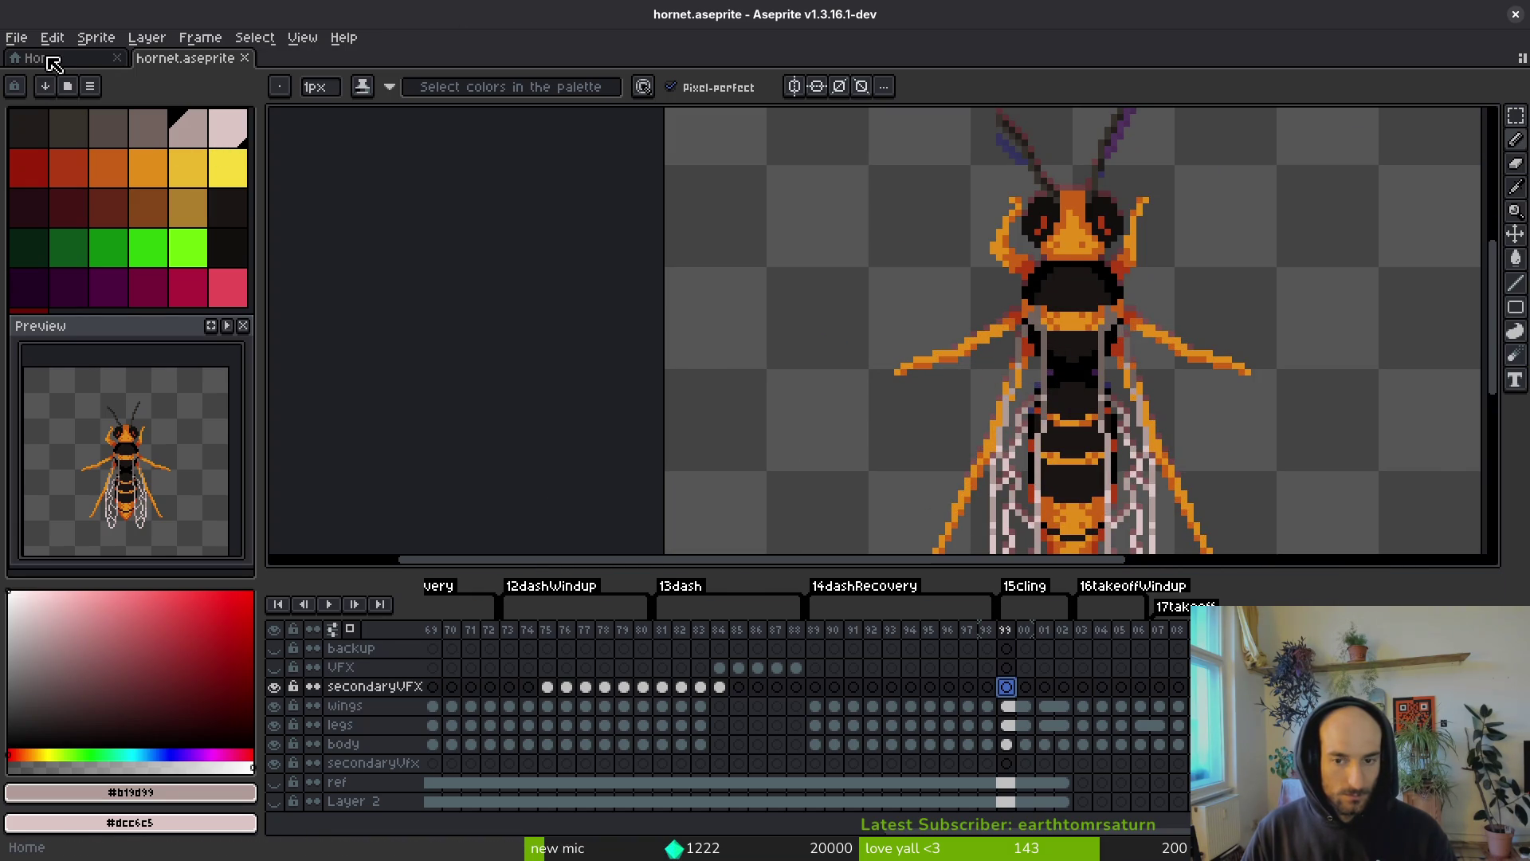
pyautogui.scroll(-1, 542, 524)
pyautogui.scroll(1, 542, 525)
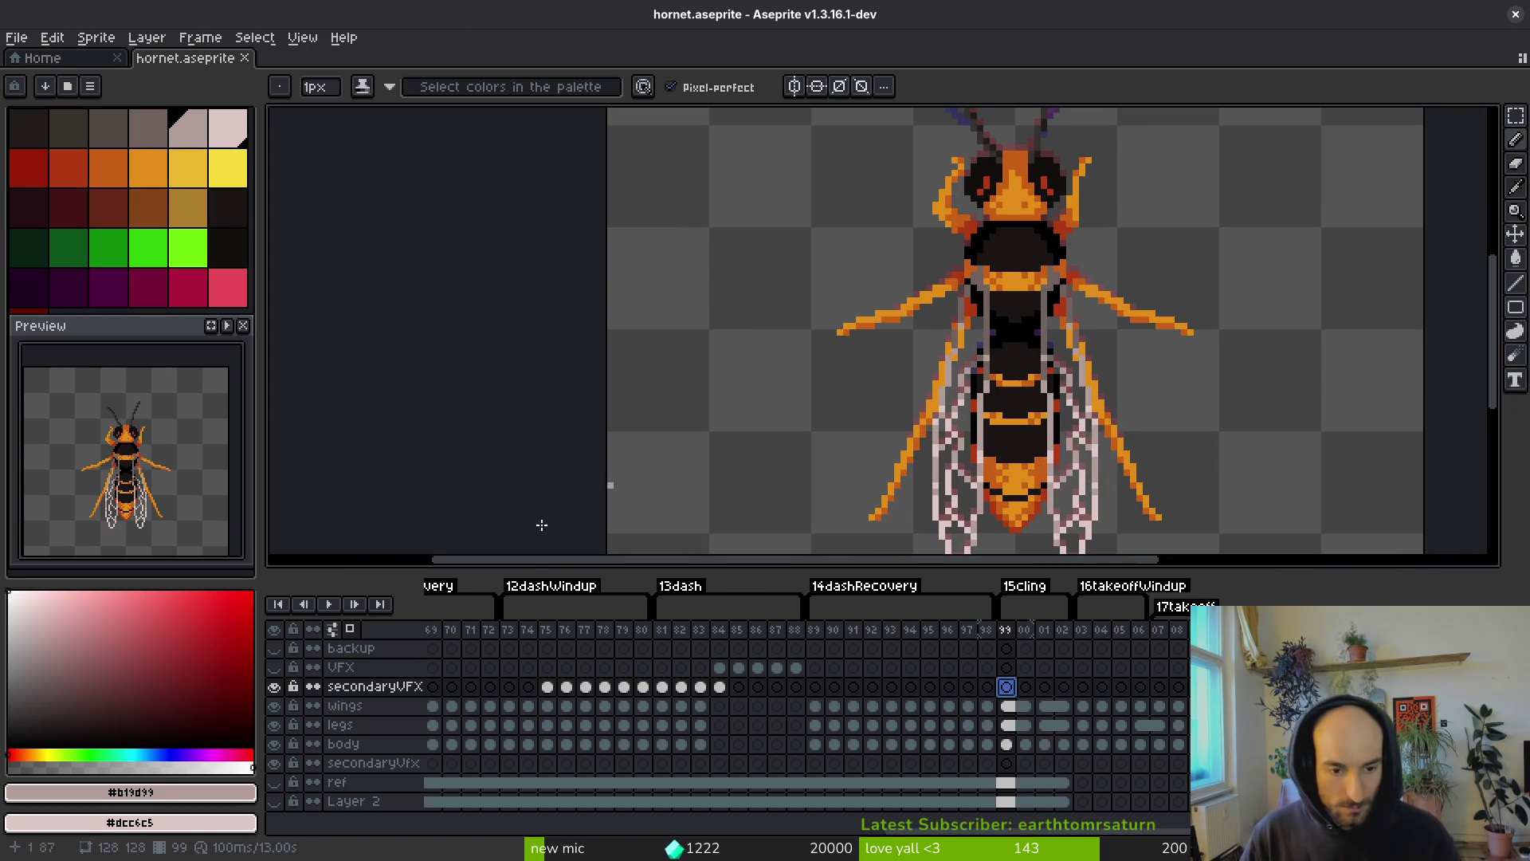
pyautogui.scroll(1, 878, 351)
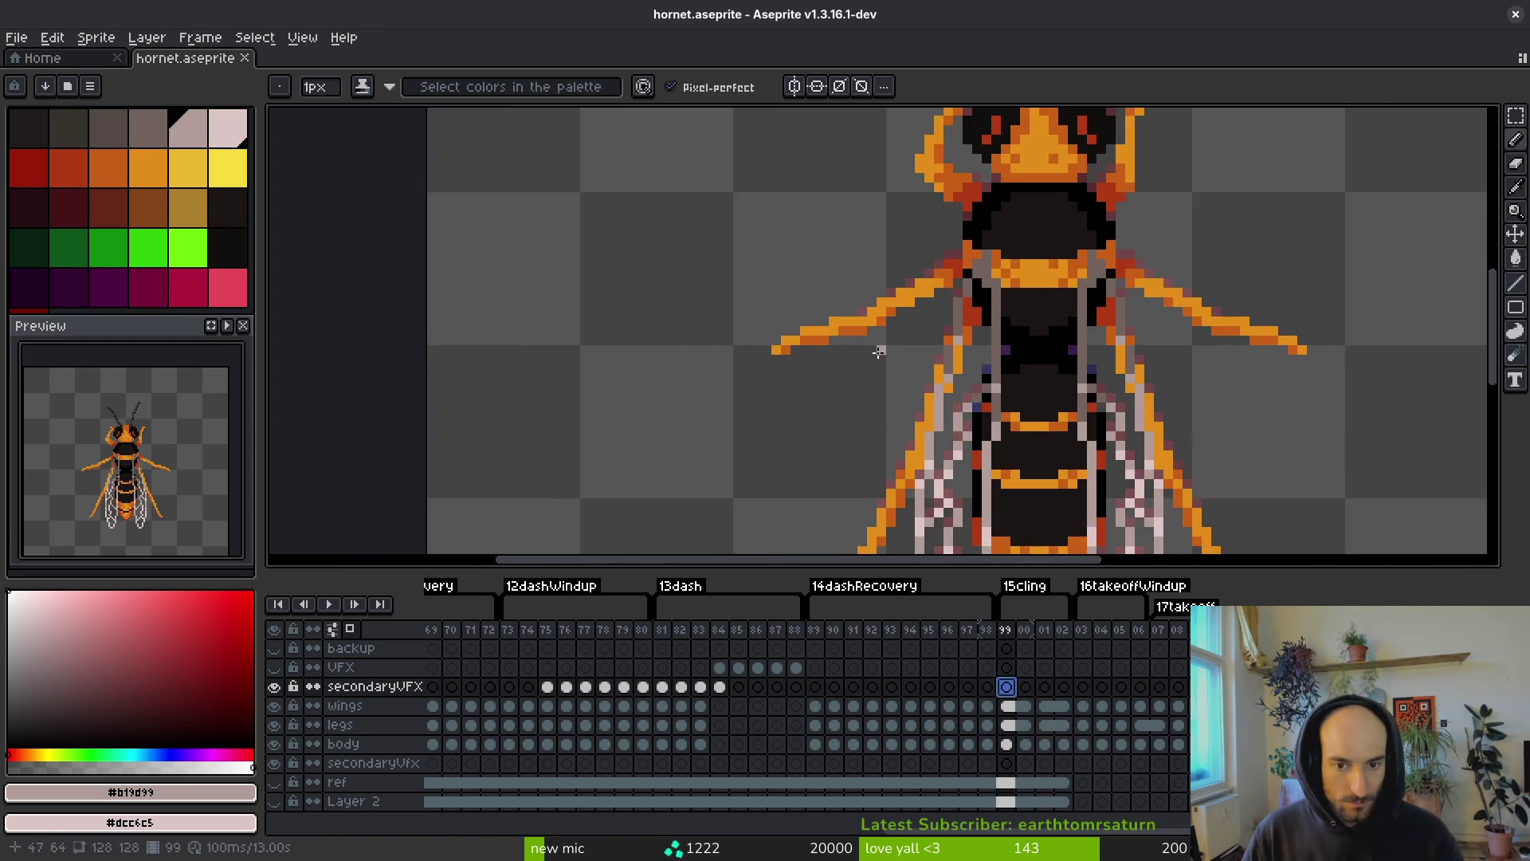
pyautogui.hscroll(1, 878, 352)
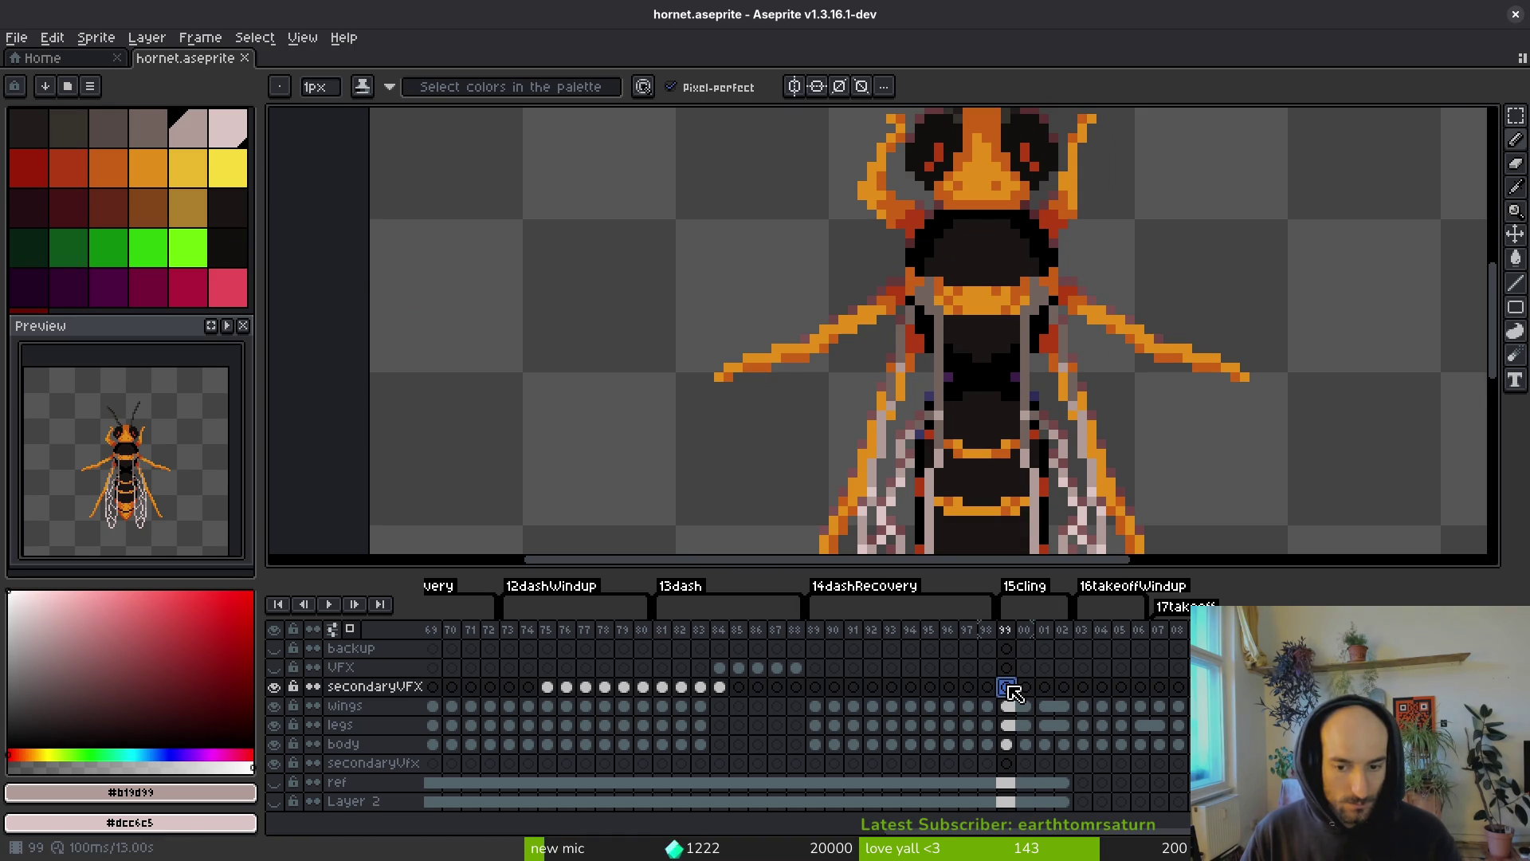
pyautogui.scroll(1, 876, 328)
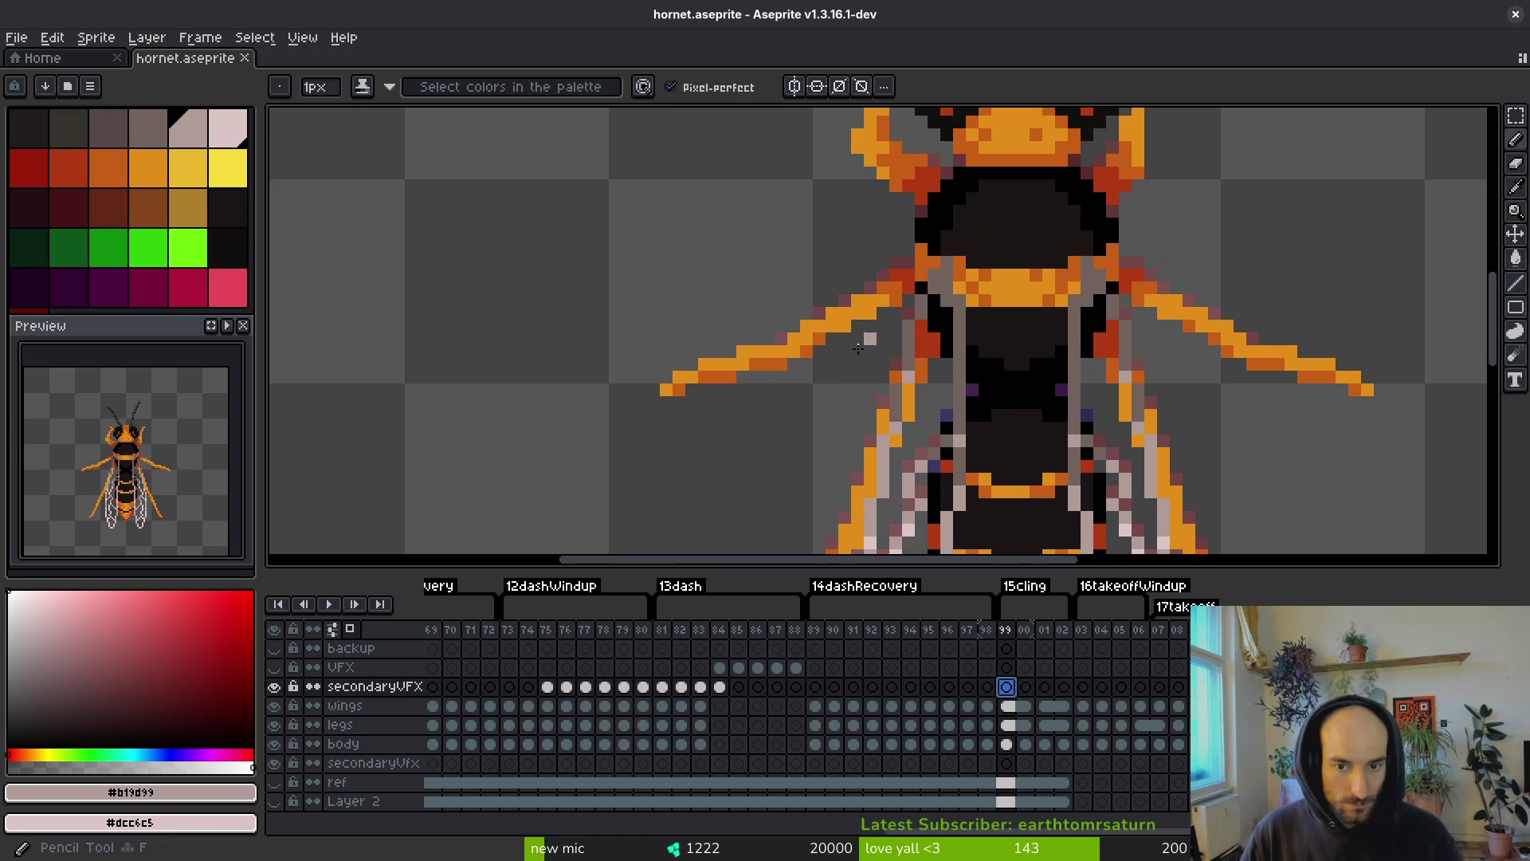
pyautogui.keyDown('alt'); pyautogui.click(983, 332); pyautogui.keyUp('alt')
pyautogui.click(227, 247)
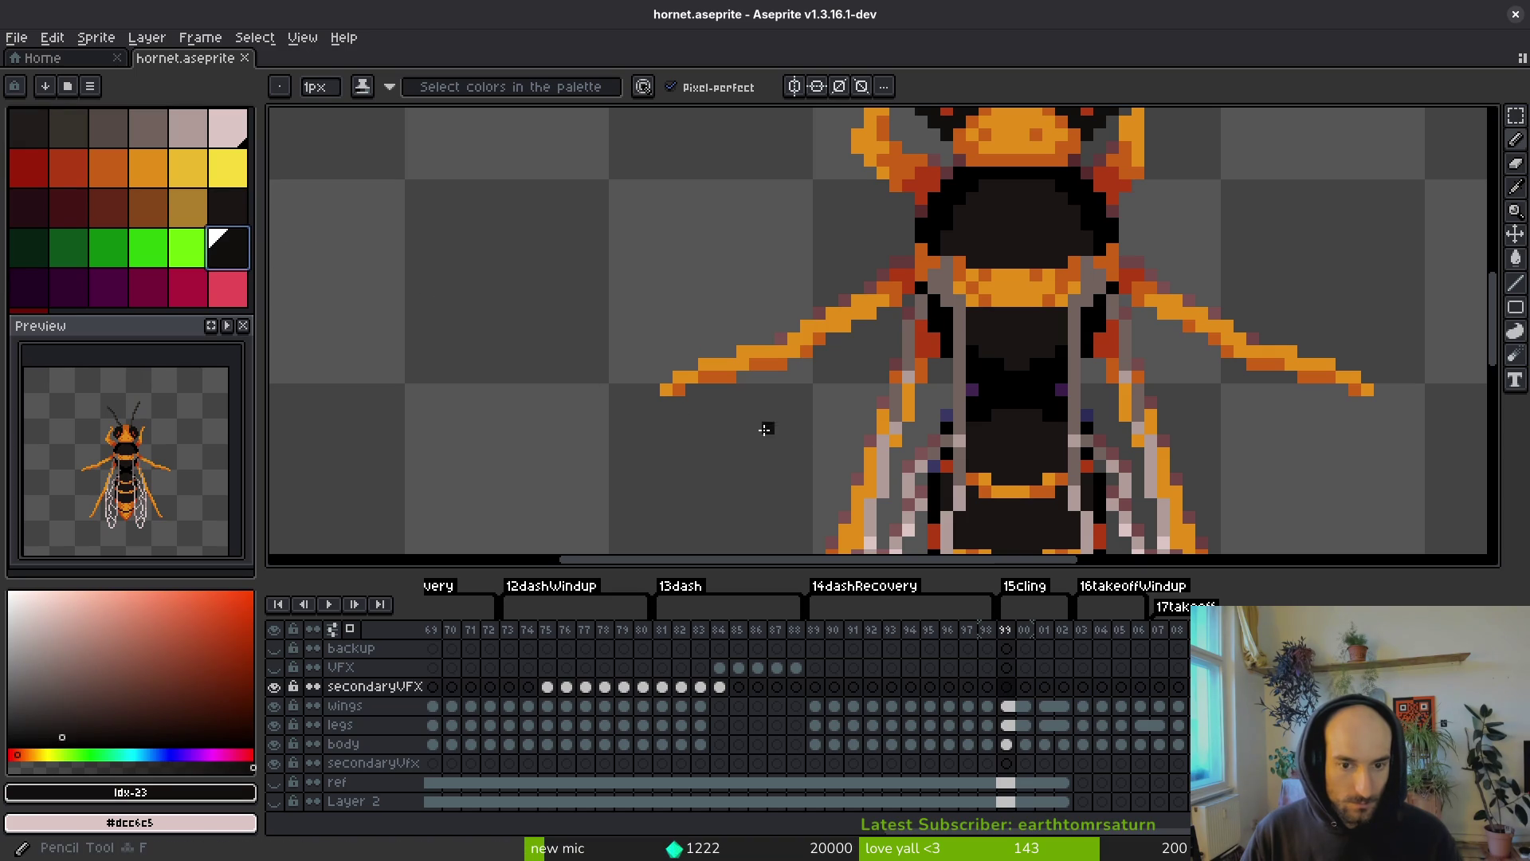
pyautogui.click(273, 705)
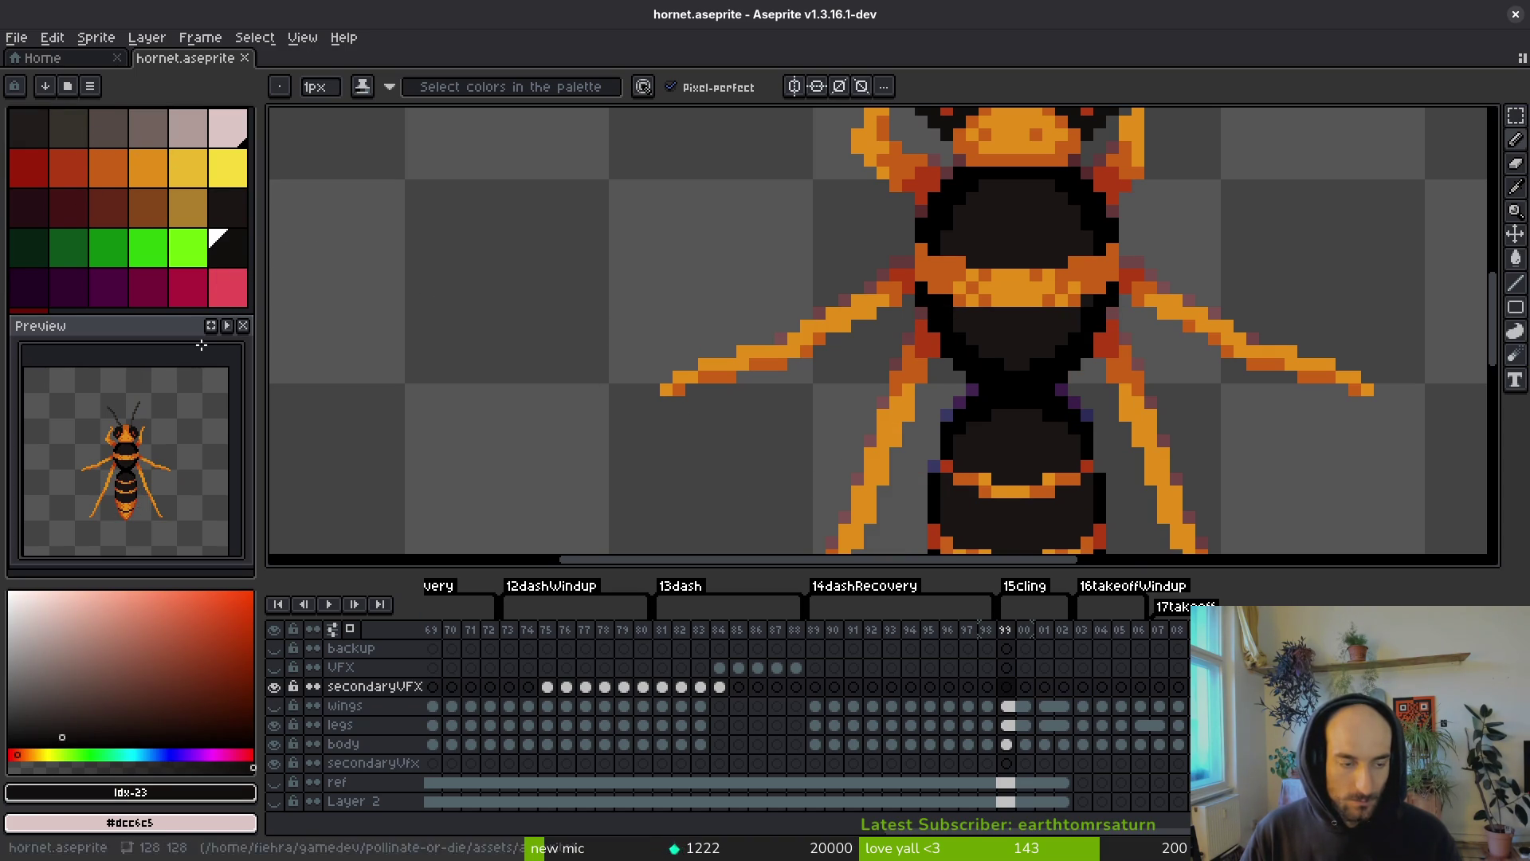
pyautogui.keyDown('alt'); pyautogui.click(1007, 353); pyautogui.keyUp('alt')
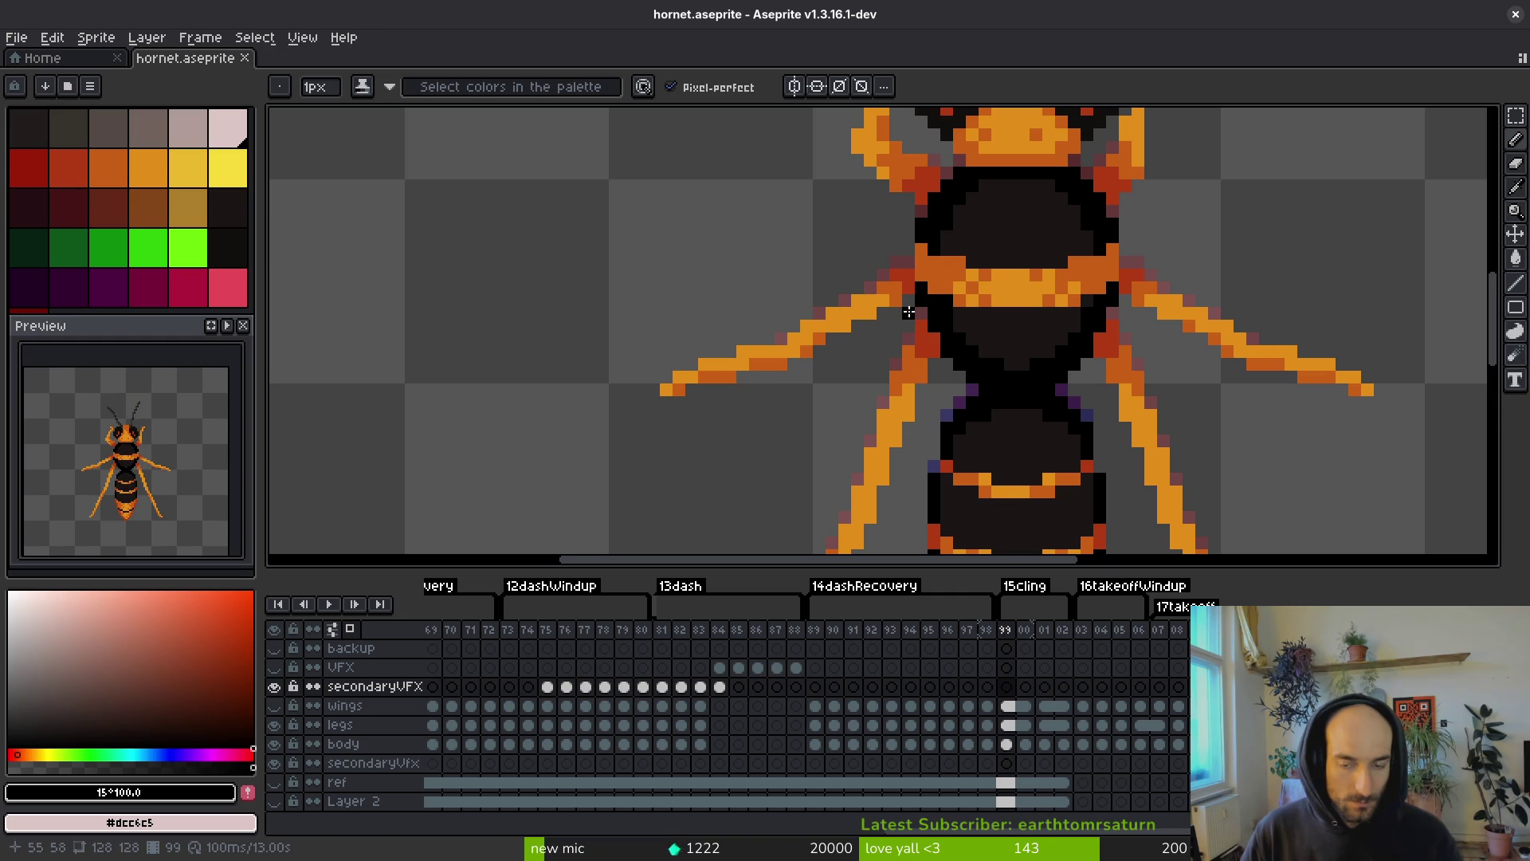
# - Pick bright green and trace lines along the hornet's left legs on the secondaryVfx frame 99 cel
pyautogui.click(147, 247)
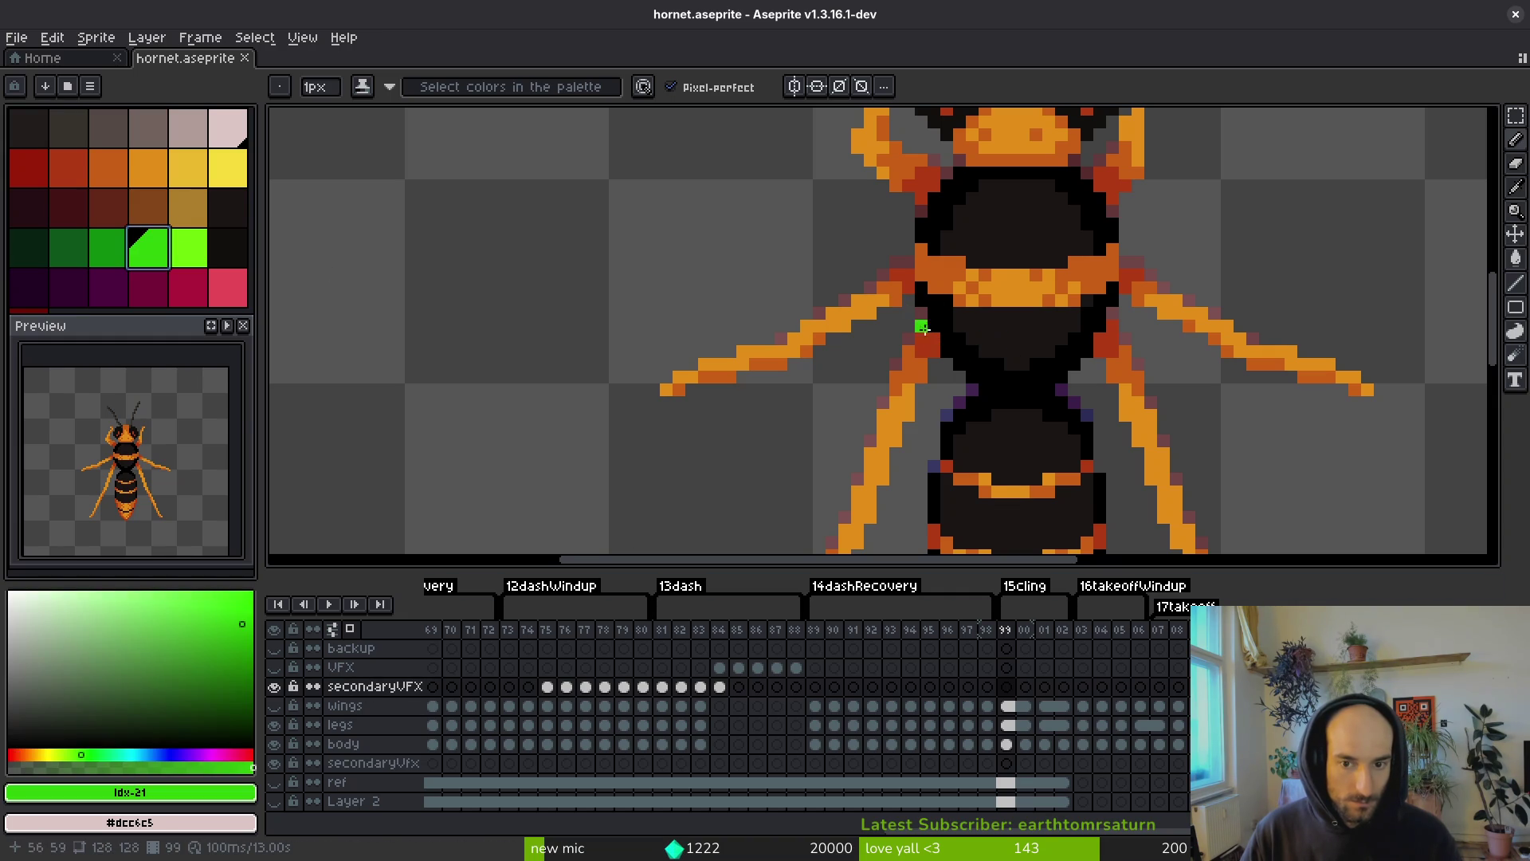
pyautogui.moveTo(920, 313); pyautogui.dragTo(762, 377)
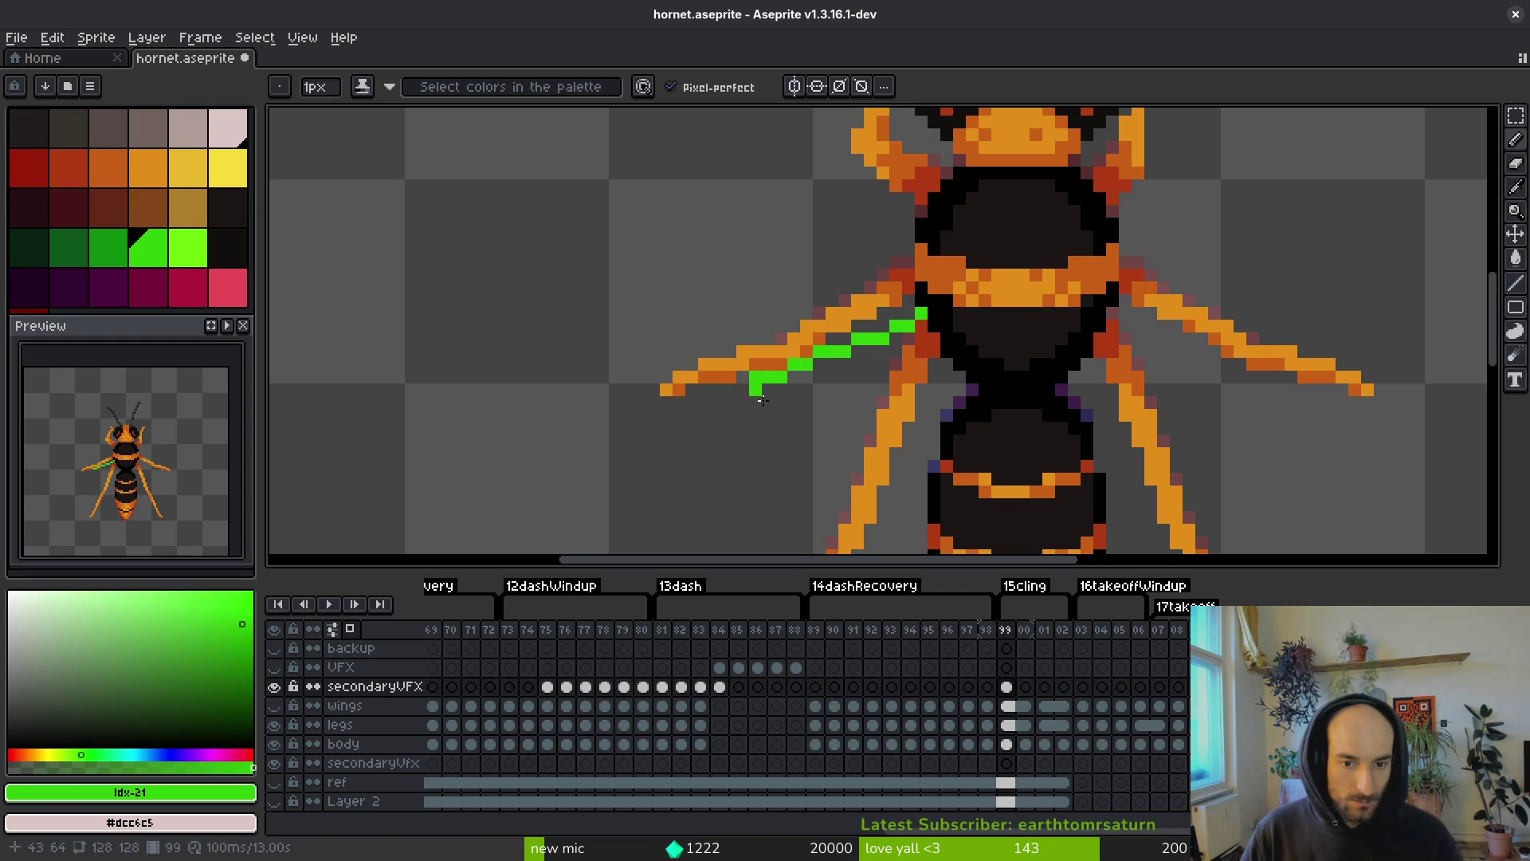
pyautogui.hotkey('ctrl', 'z')
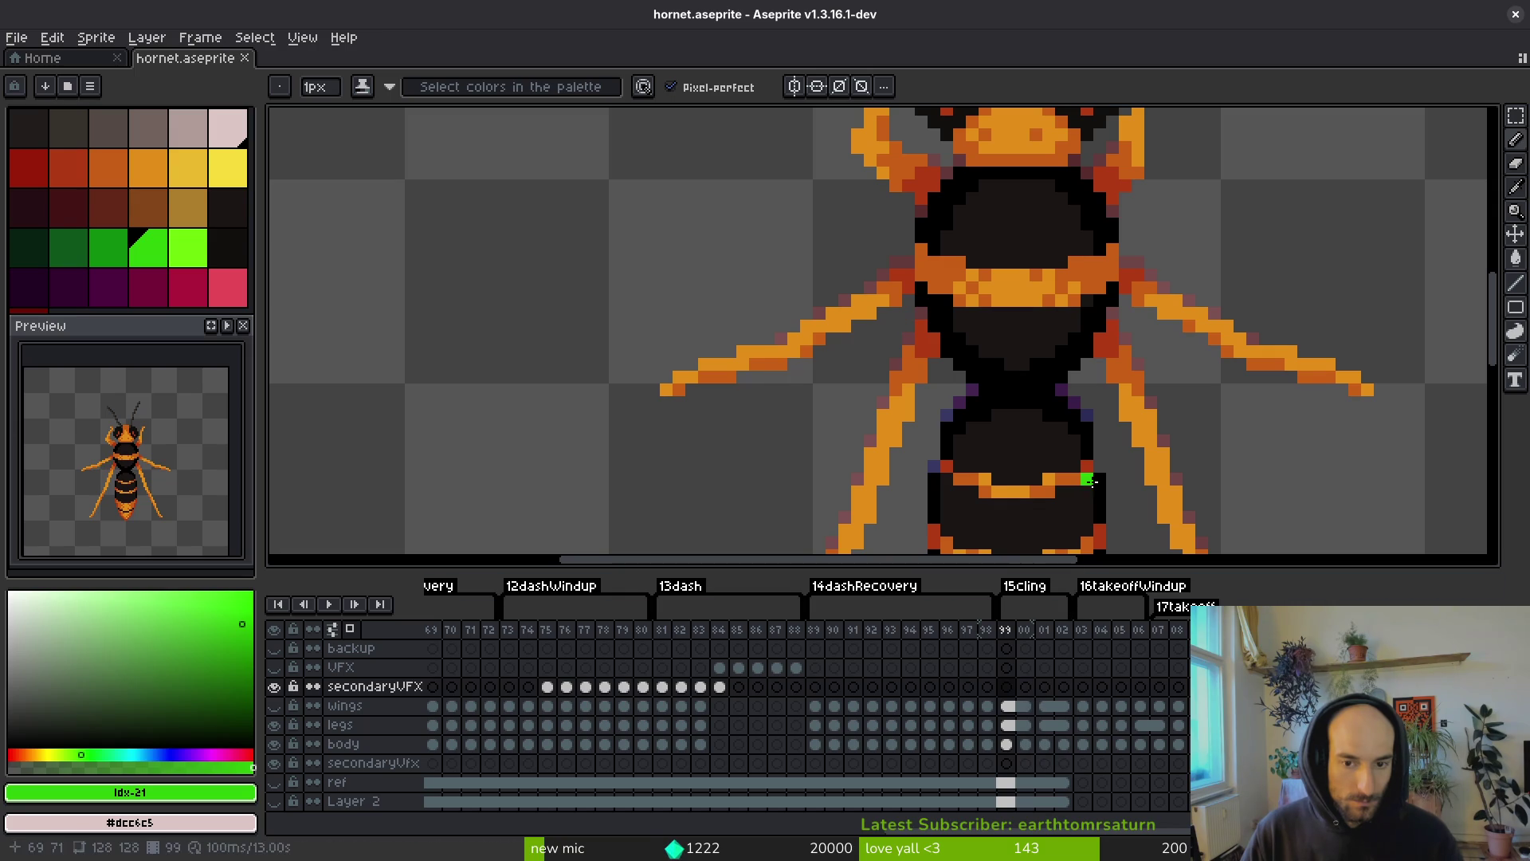
pyautogui.click(1007, 762)
pyautogui.moveTo(920, 313)
pyautogui.mouseDown()
pyautogui.moveTo(796, 368)
pyautogui.moveTo(687, 390)
pyautogui.moveTo(918, 313)
pyautogui.mouseUp()
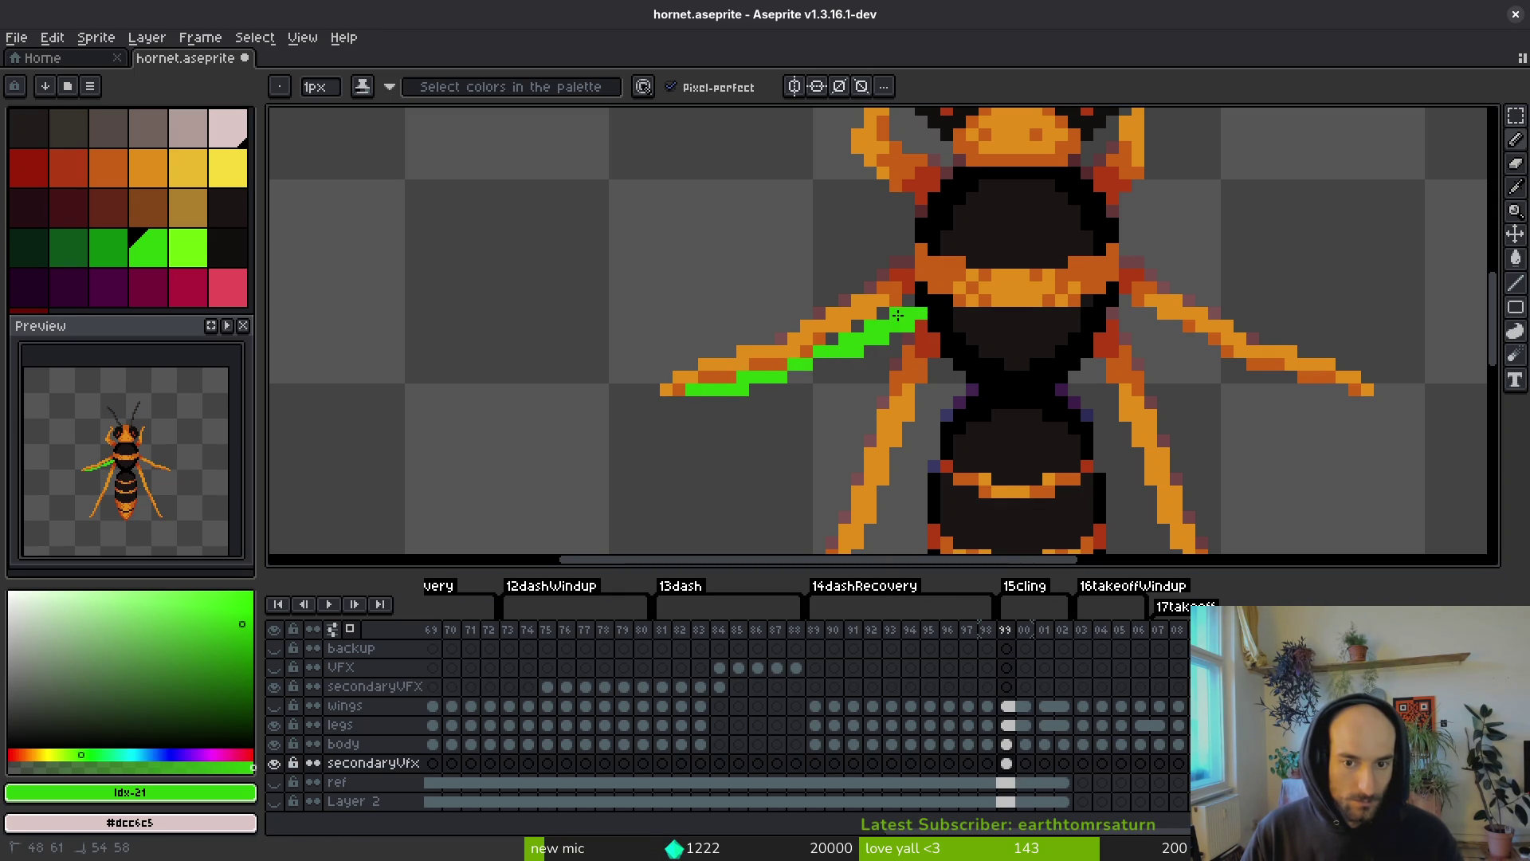
pyautogui.scroll(-2, 954, 279)
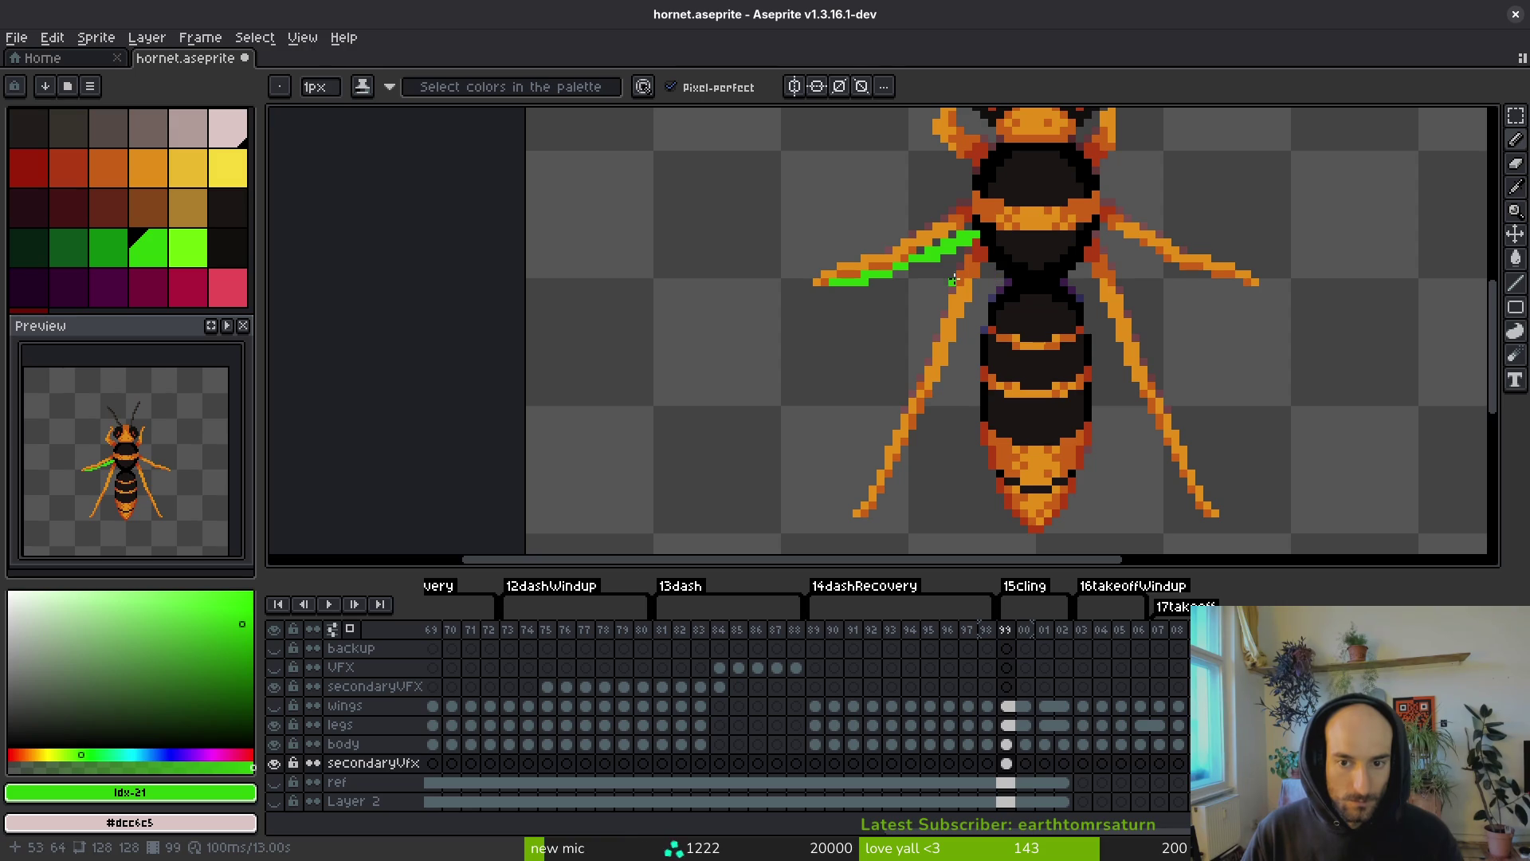
pyautogui.moveTo(996, 268); pyautogui.dragTo(974, 324)
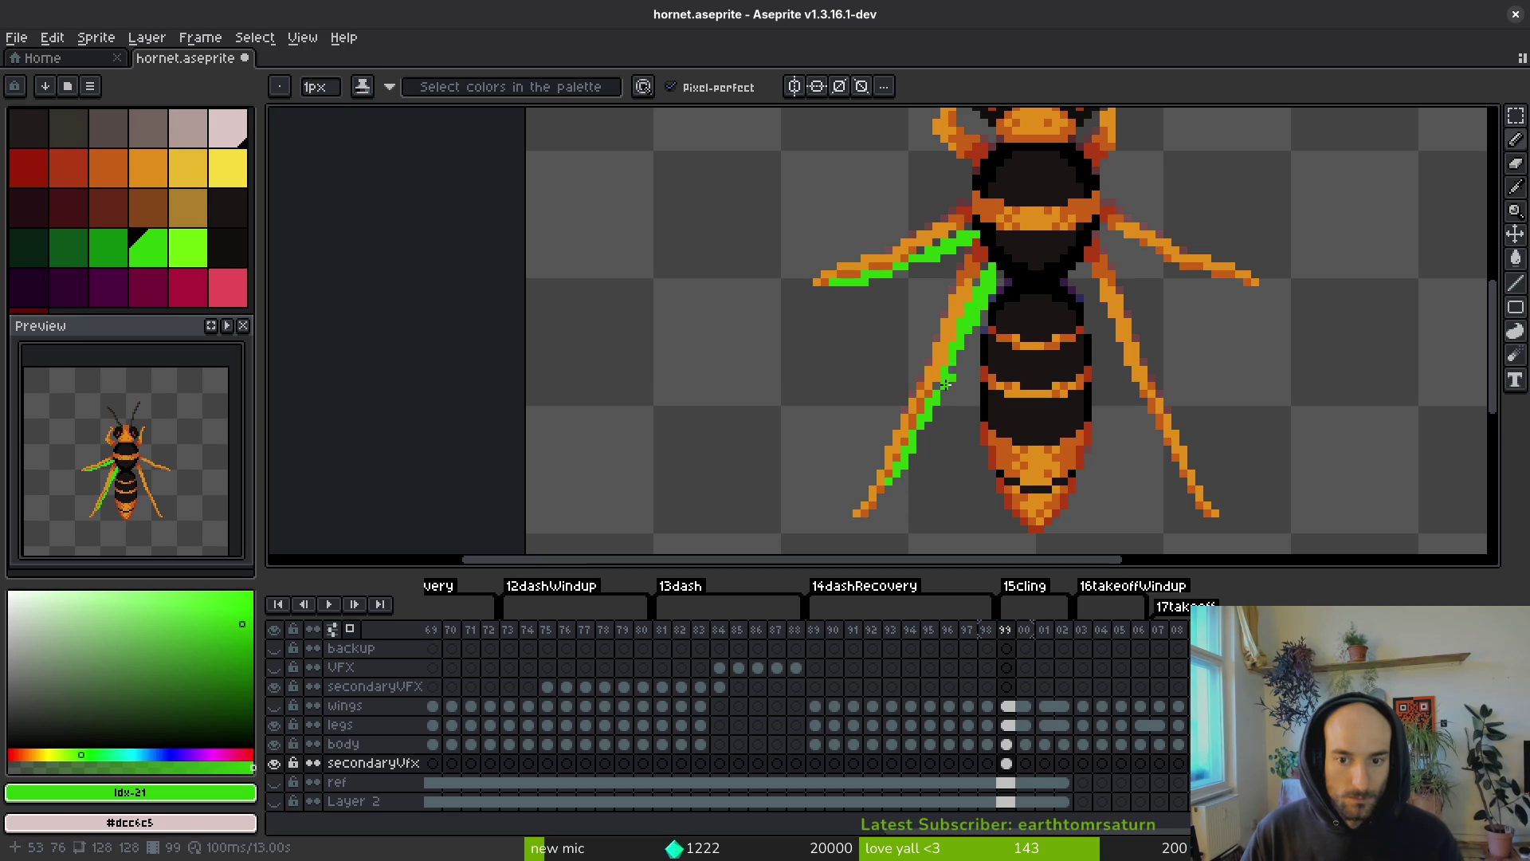
# - Start a straight green line on the right side near the head and antenna
pyautogui.hscroll(2, 1040, 294)
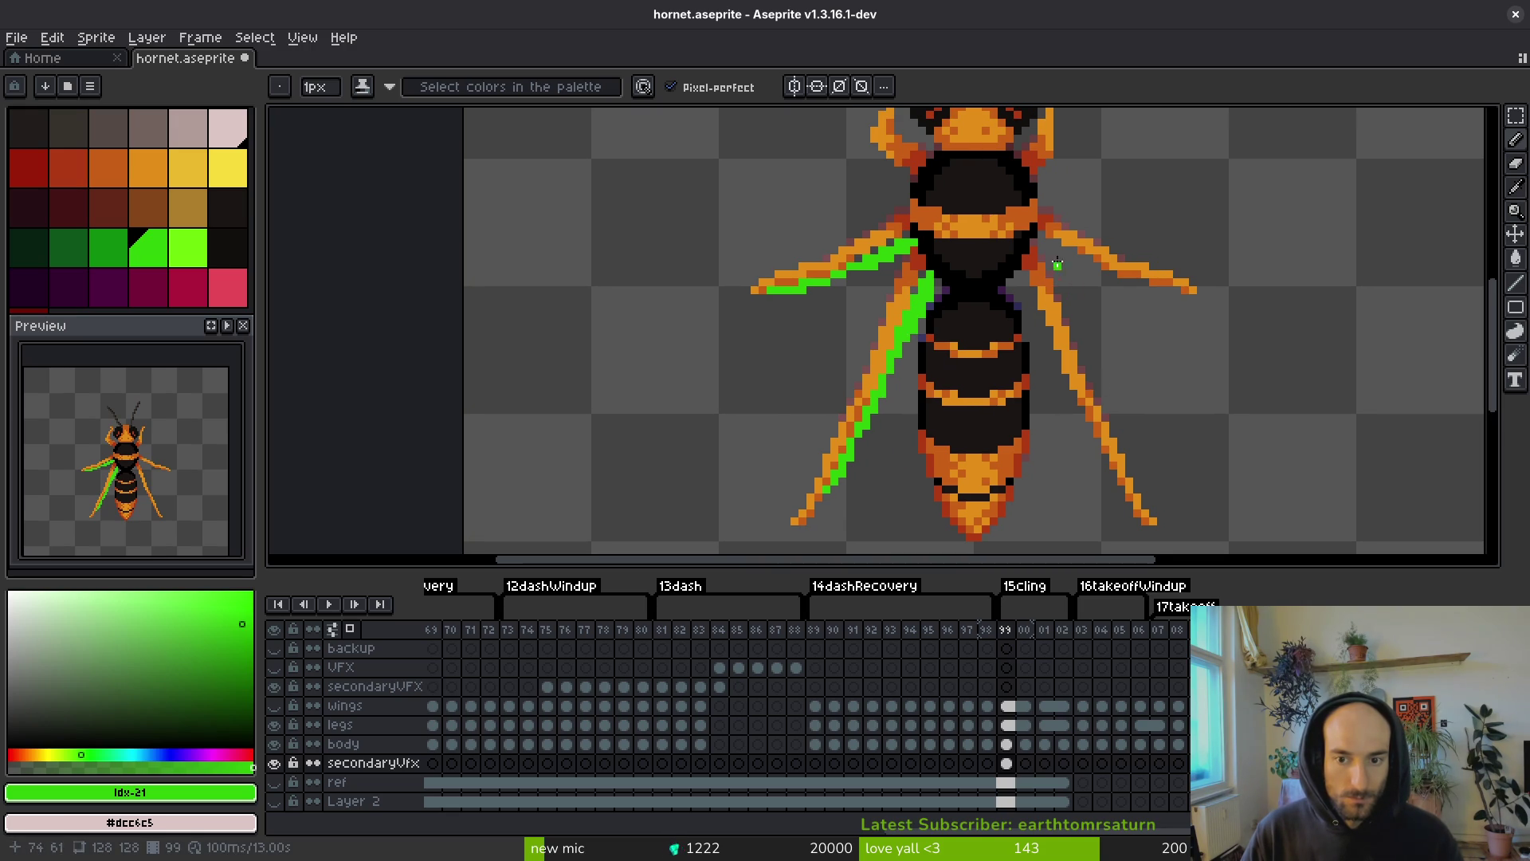
pyautogui.click(1040, 168)
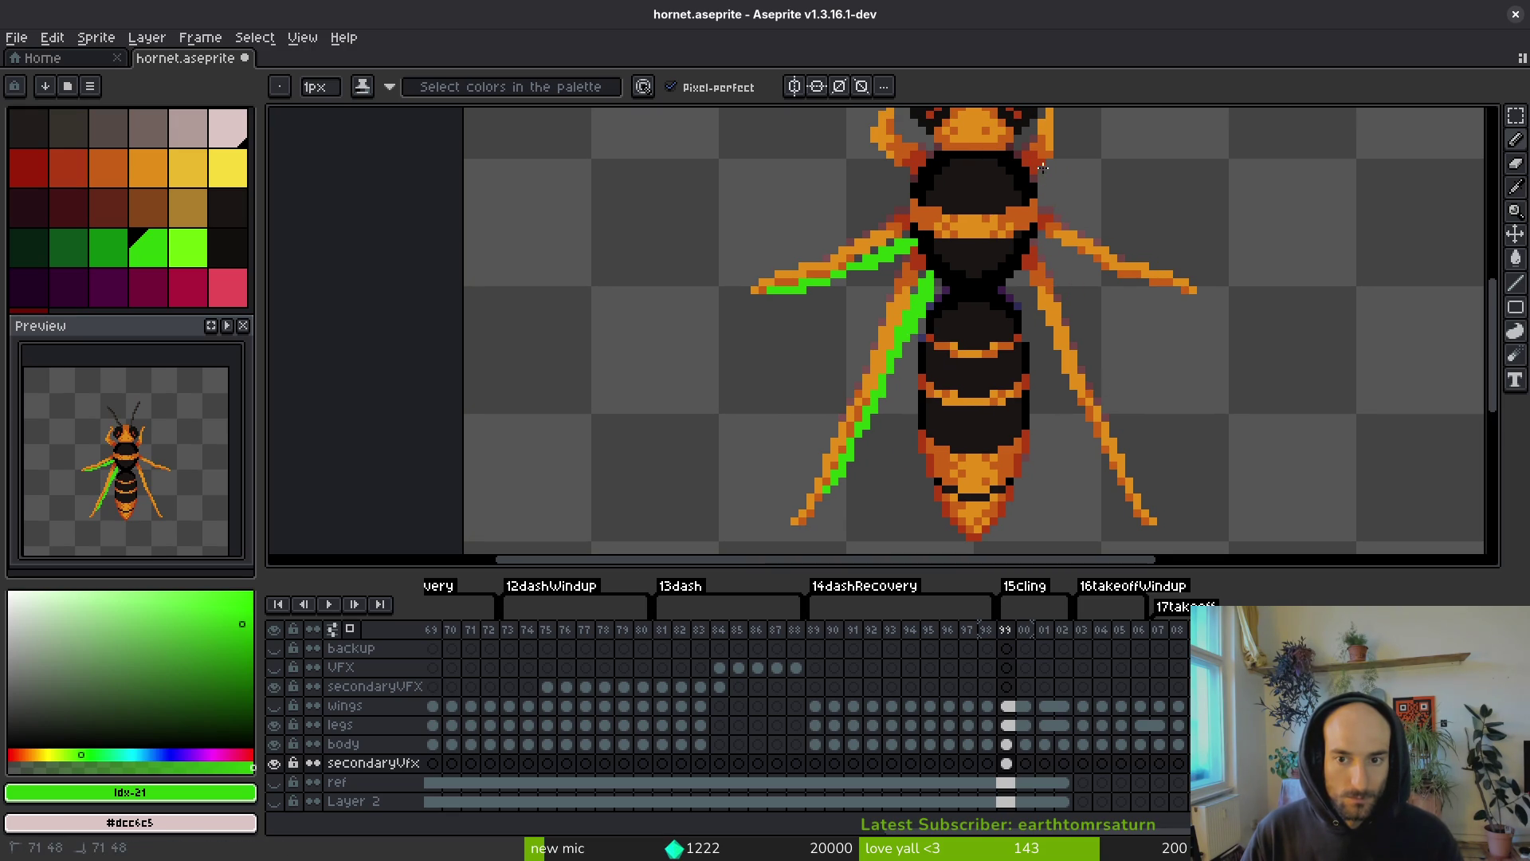
pyautogui.click(1025, 132)
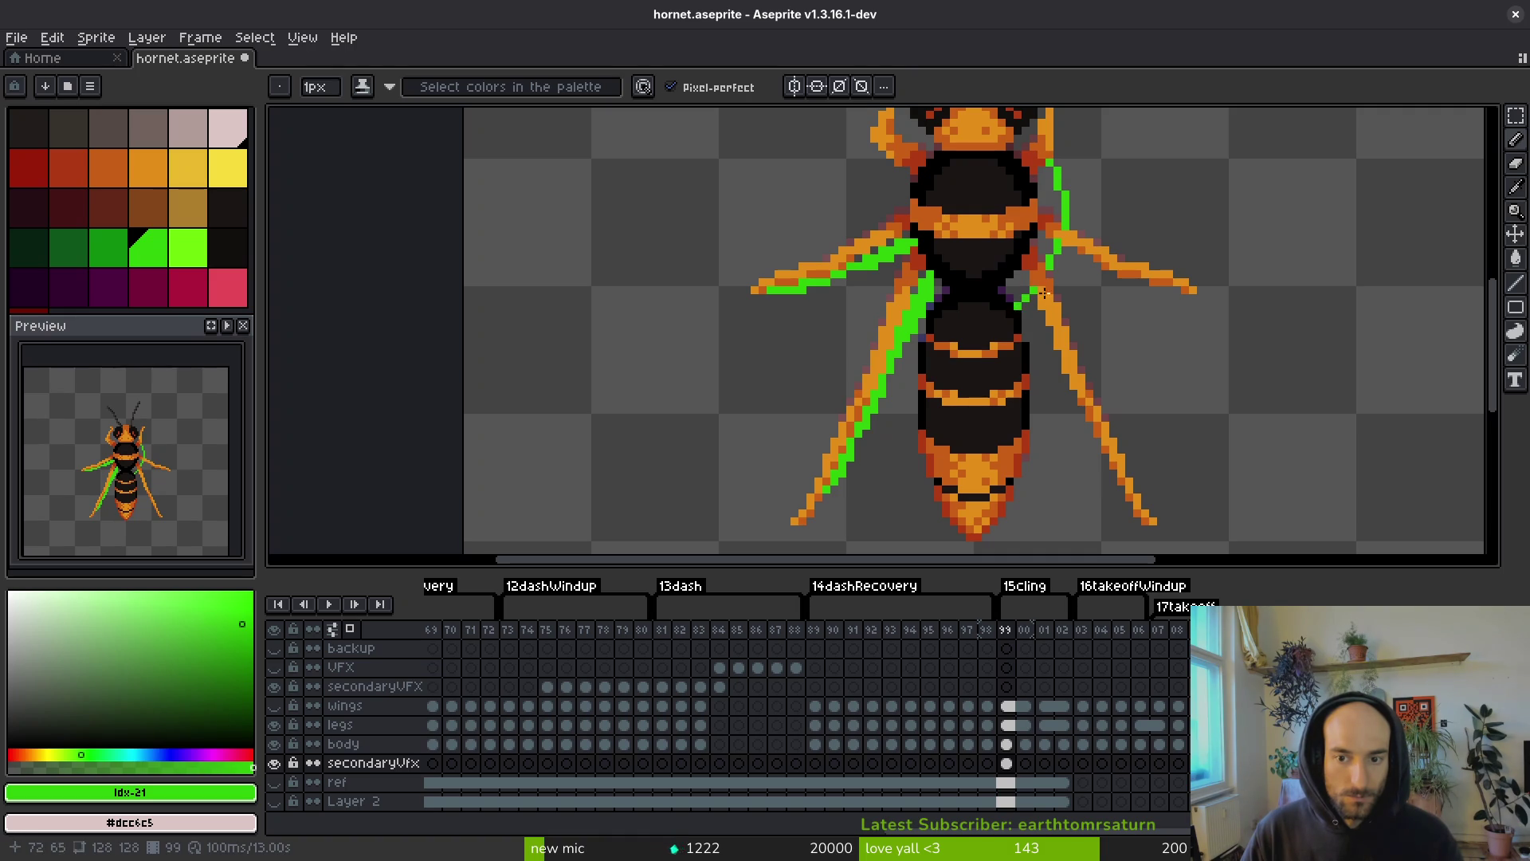
# - Draw a straight green line down the hornet's right side and thicken it along the right leg
pyautogui.click(1025, 146)
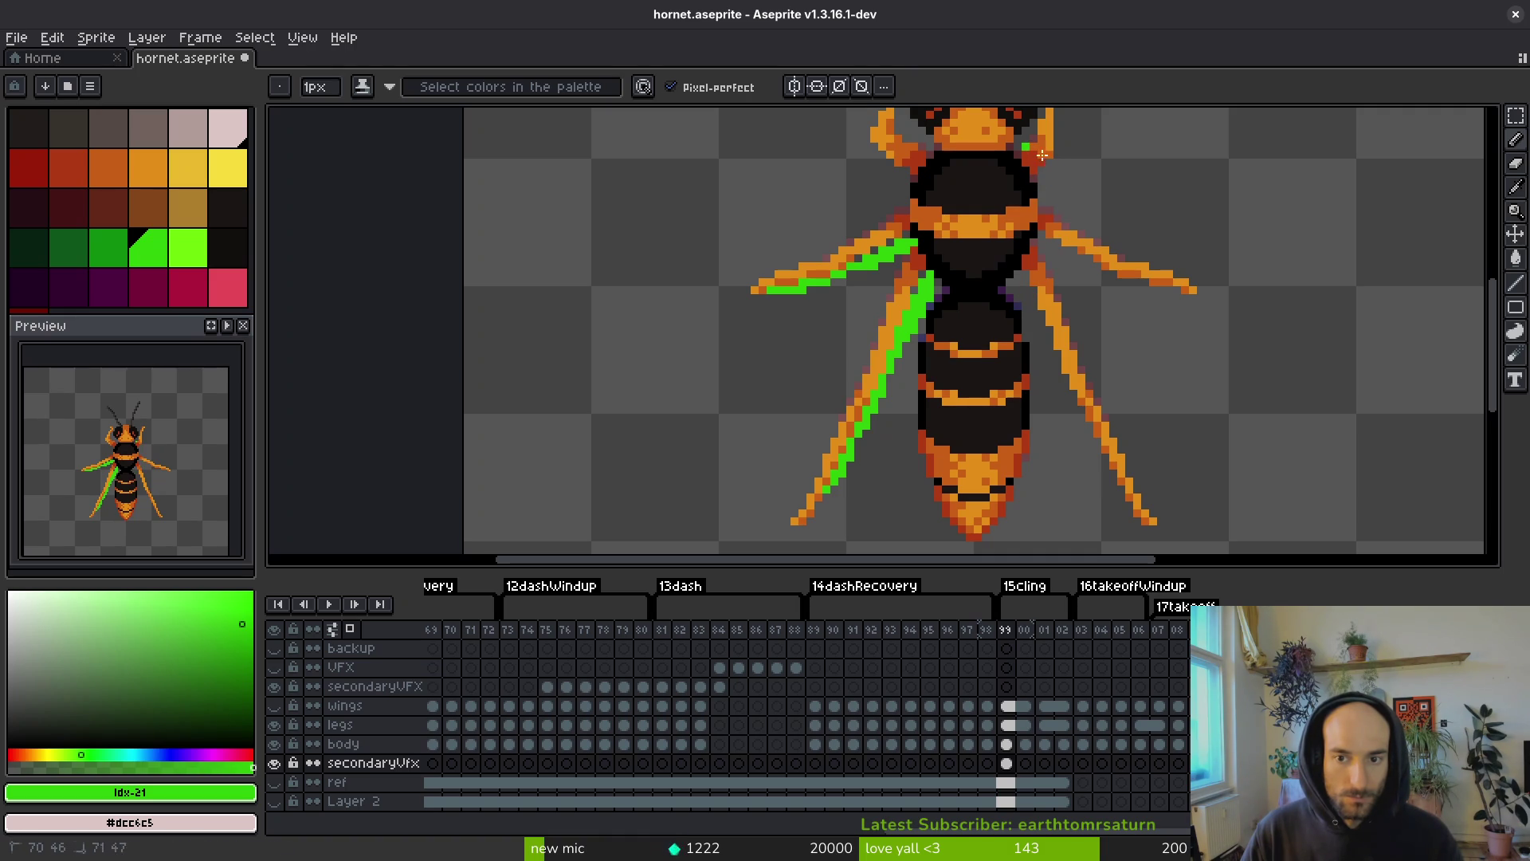
pyautogui.click(1016, 291)
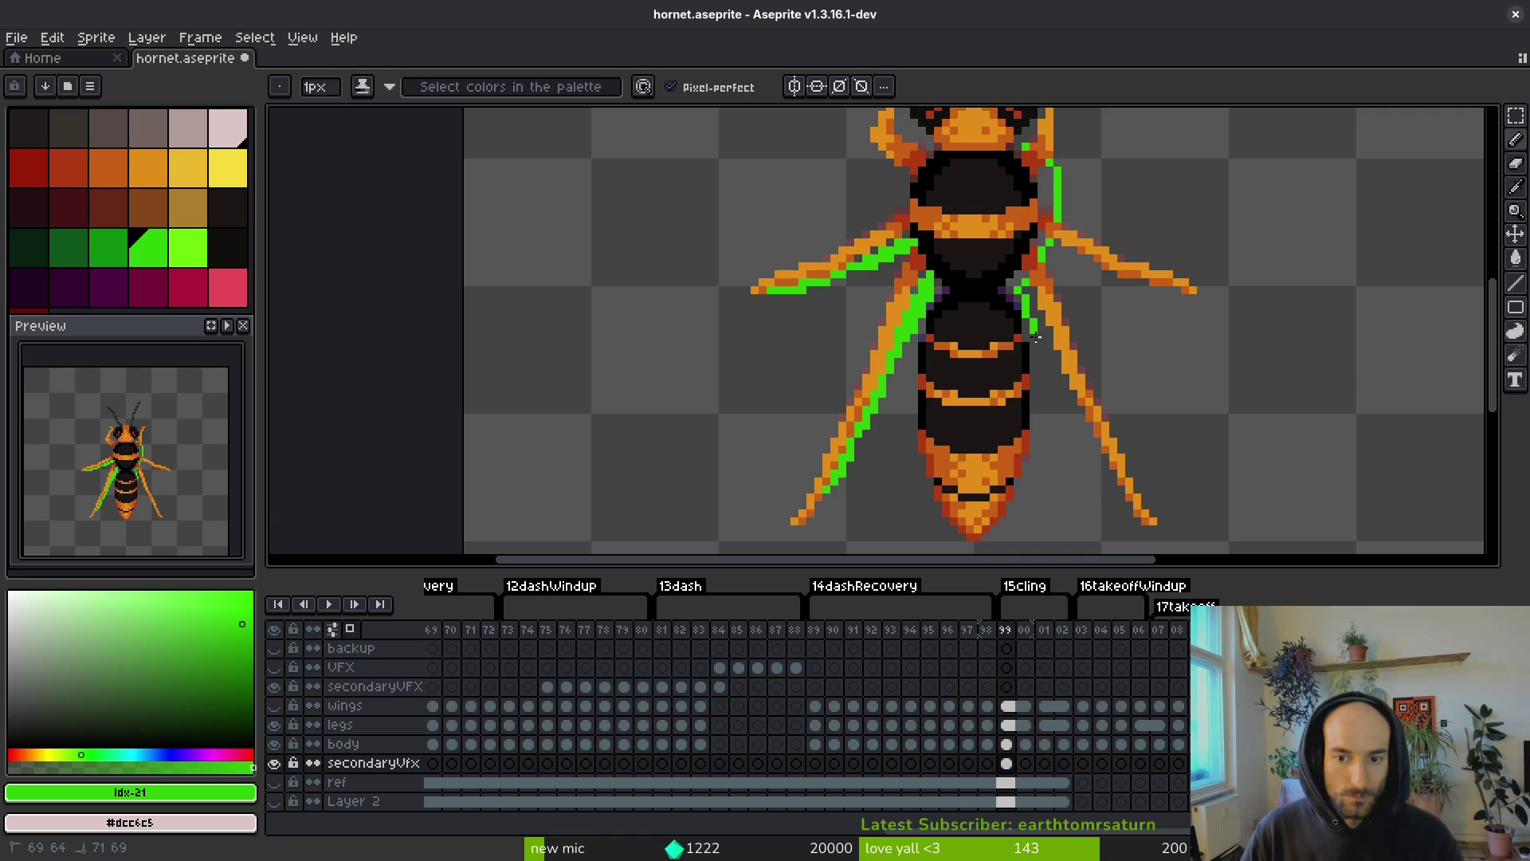
pyautogui.click(1007, 527)
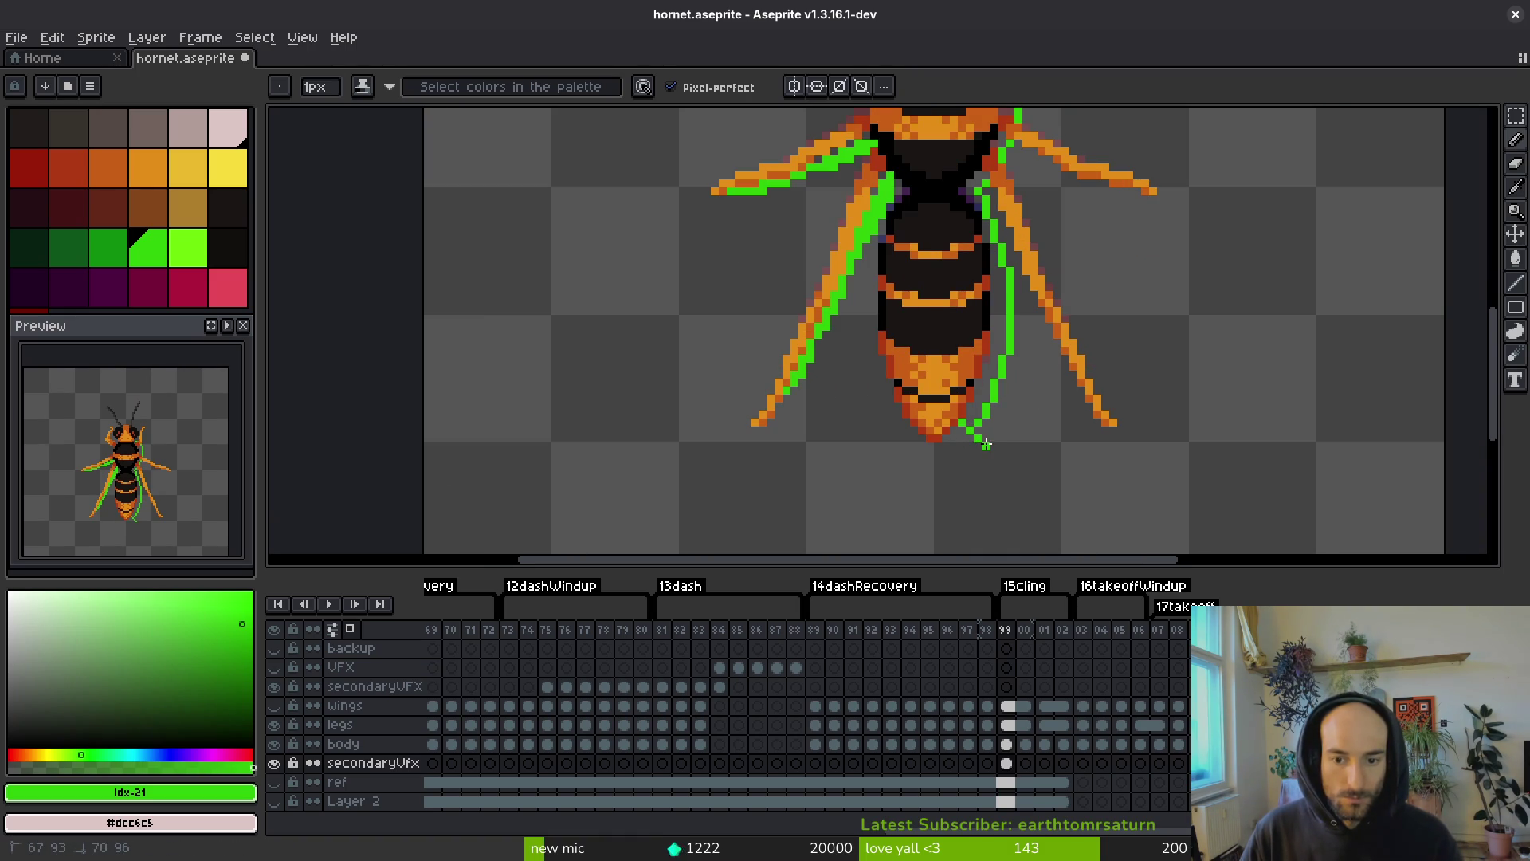
pyautogui.scroll(2, 1013, 290)
pyautogui.click(1028, 249)
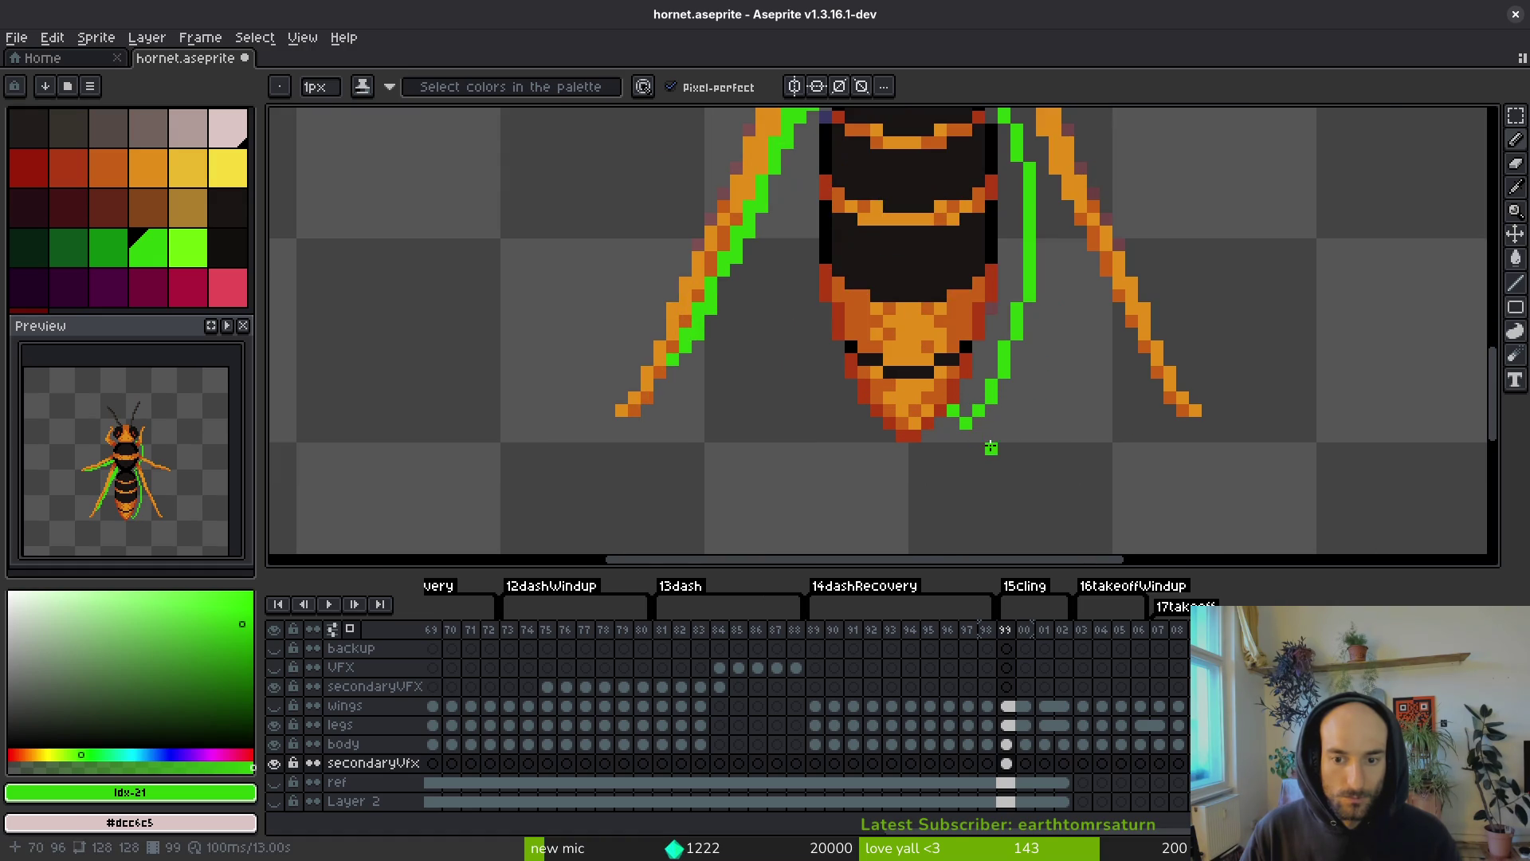
pyautogui.moveTo(1029, 289); pyautogui.dragTo(979, 423)
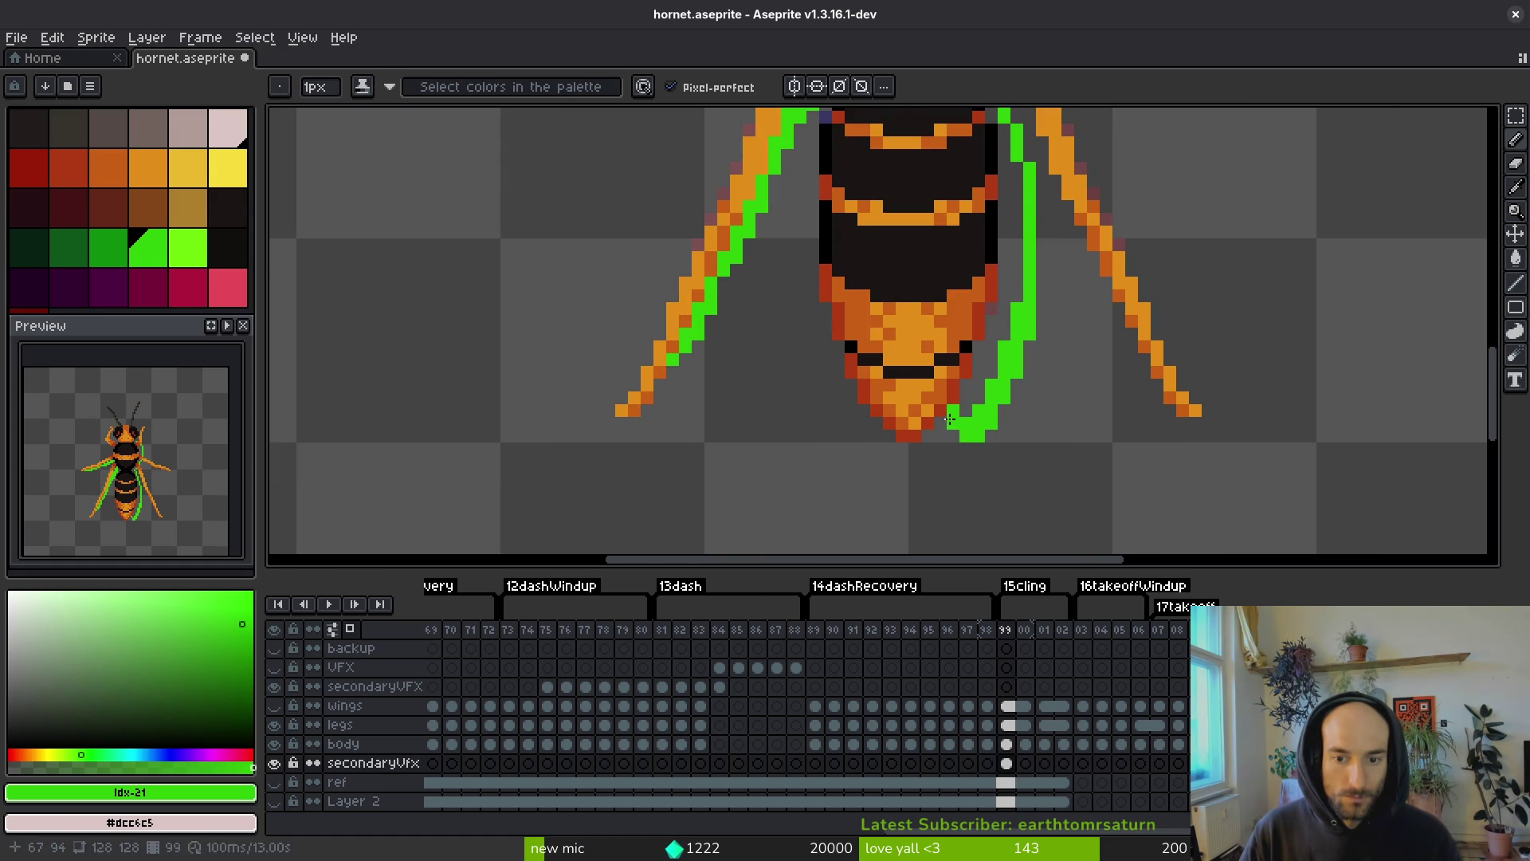
pyautogui.scroll(-3, 950, 420)
pyautogui.scroll(2, 1028, 263)
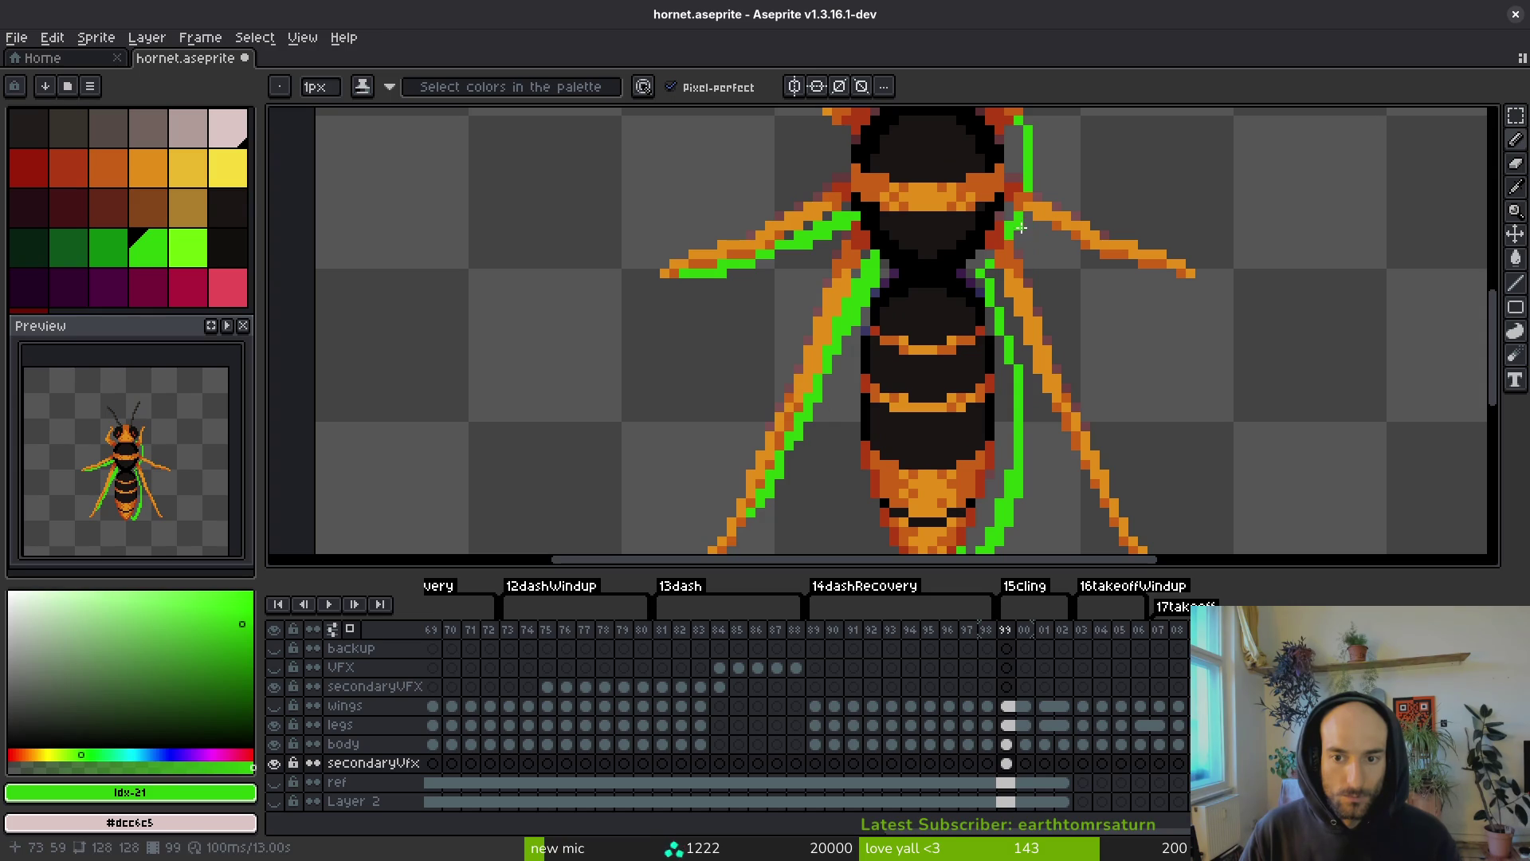
# - Add longer green lines along the outer and rear right legs, erasing stray pixels
pyautogui.moveTo(1023, 229); pyautogui.dragTo(1064, 315)
pyautogui.hotkey('ctrl', 'z')
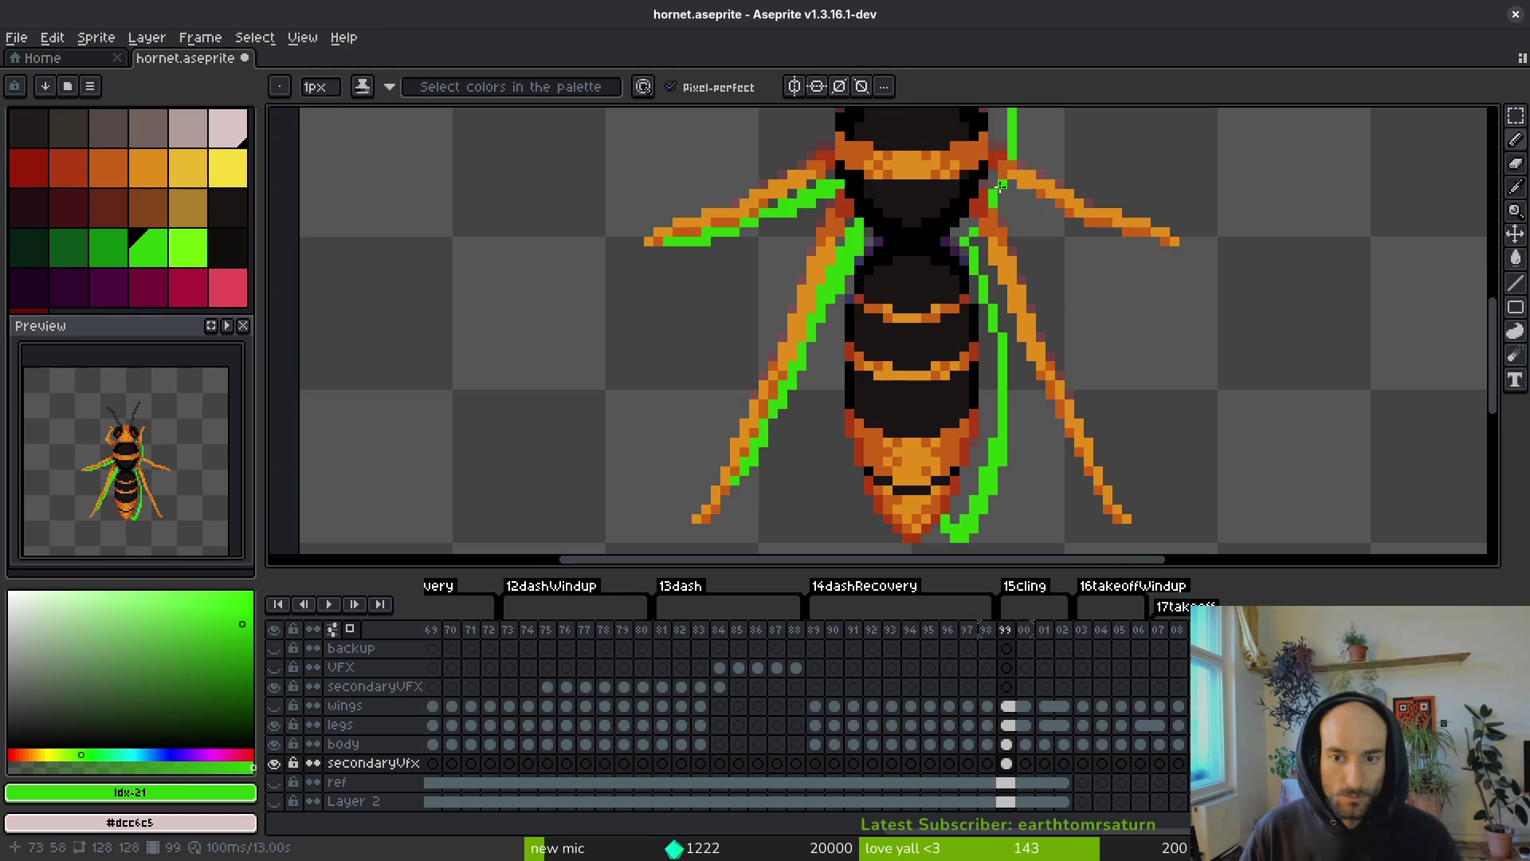
pyautogui.moveTo(1001, 184)
pyautogui.mouseDown()
pyautogui.moveTo(1043, 251)
pyautogui.moveTo(1105, 479)
pyautogui.mouseUp()
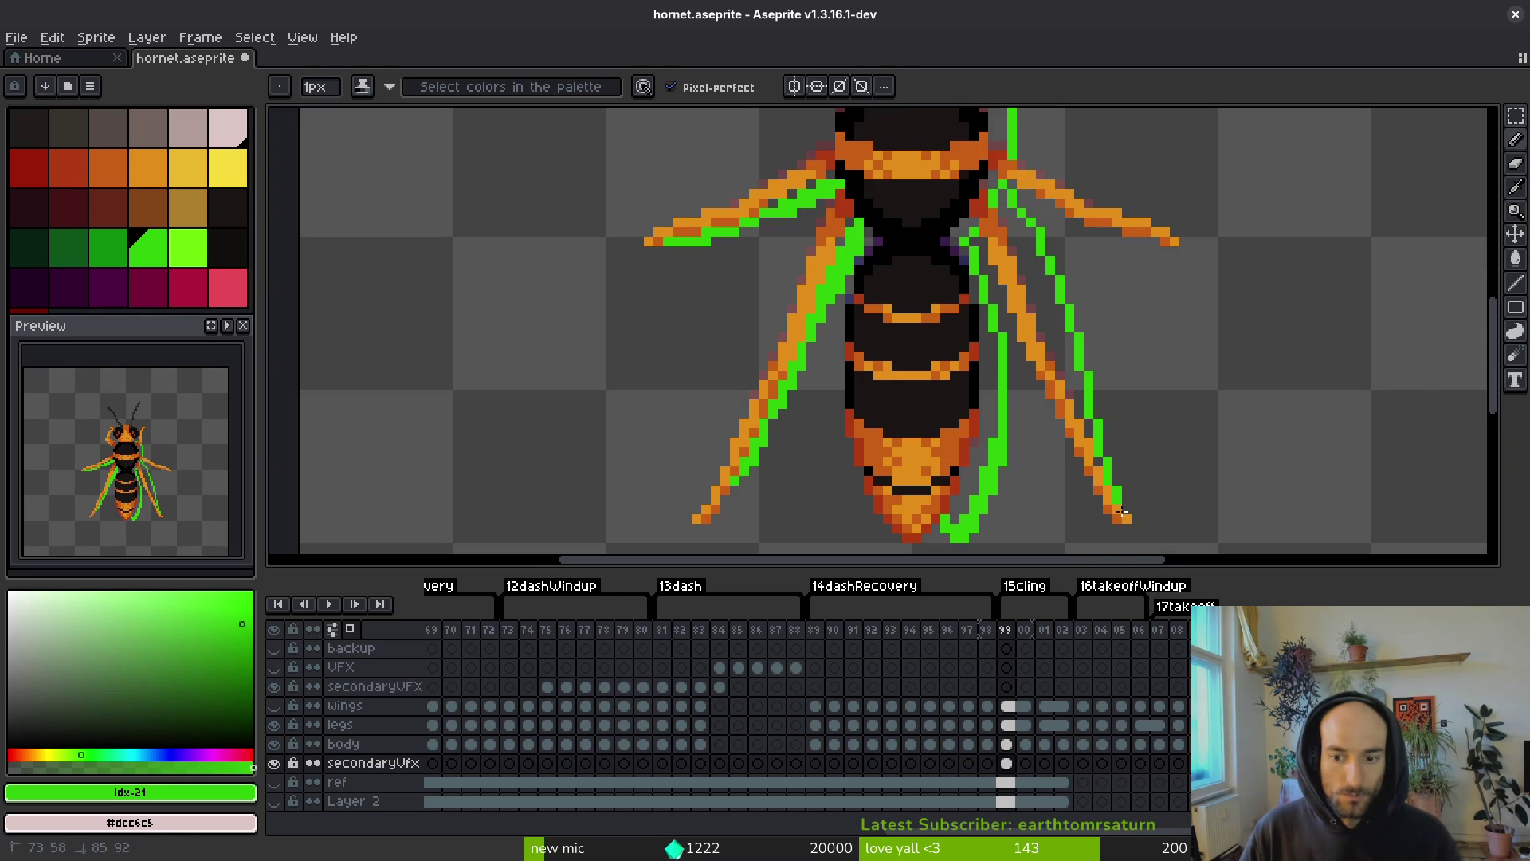
pyautogui.moveTo(1070, 387); pyautogui.dragTo(1056, 318)
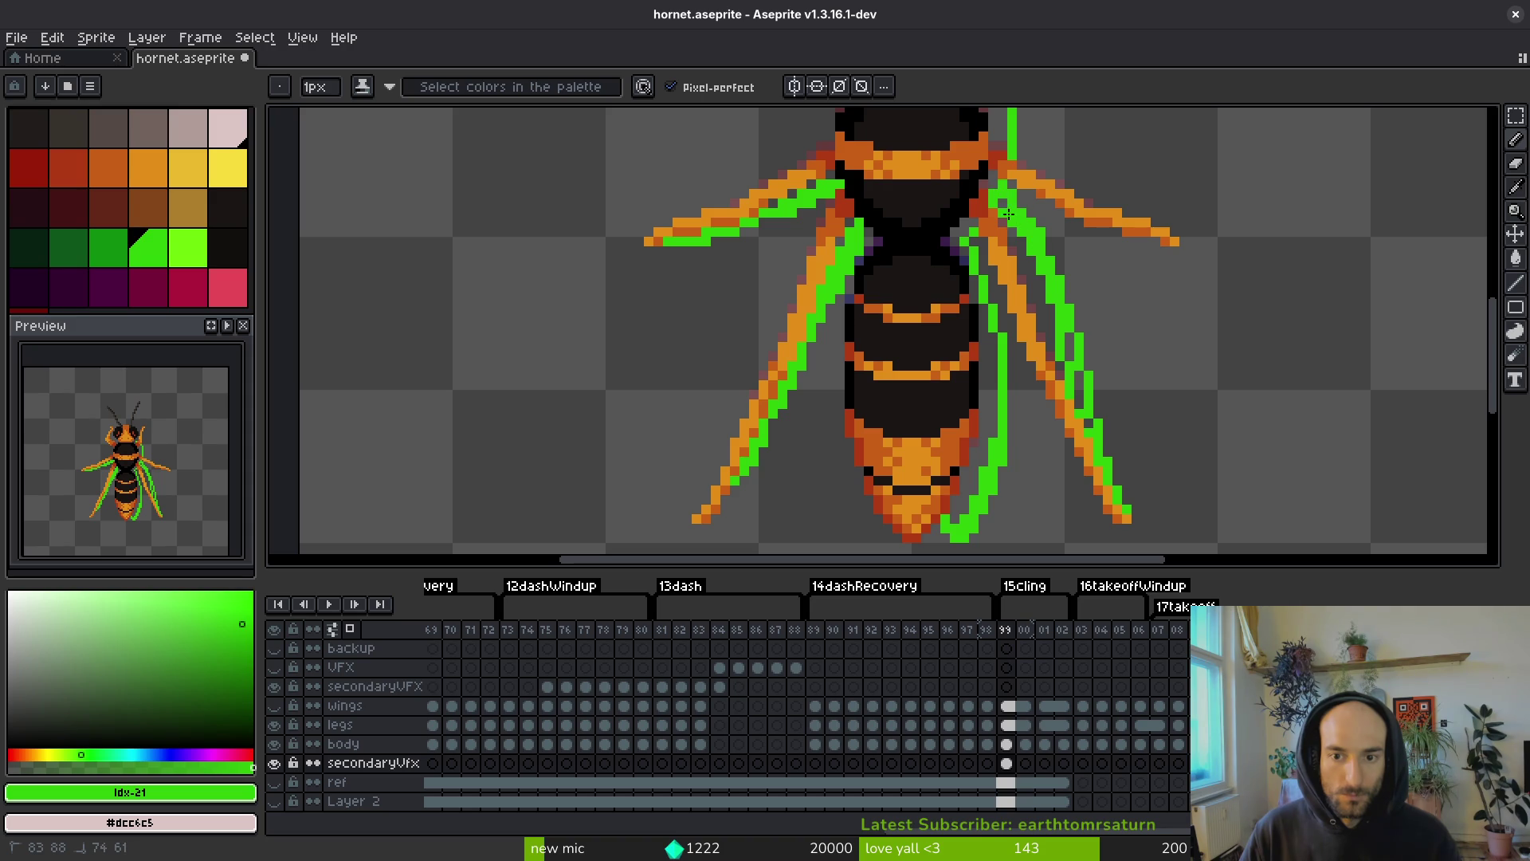
pyautogui.moveTo(1008, 213); pyautogui.dragTo(1057, 296)
pyautogui.press('e')
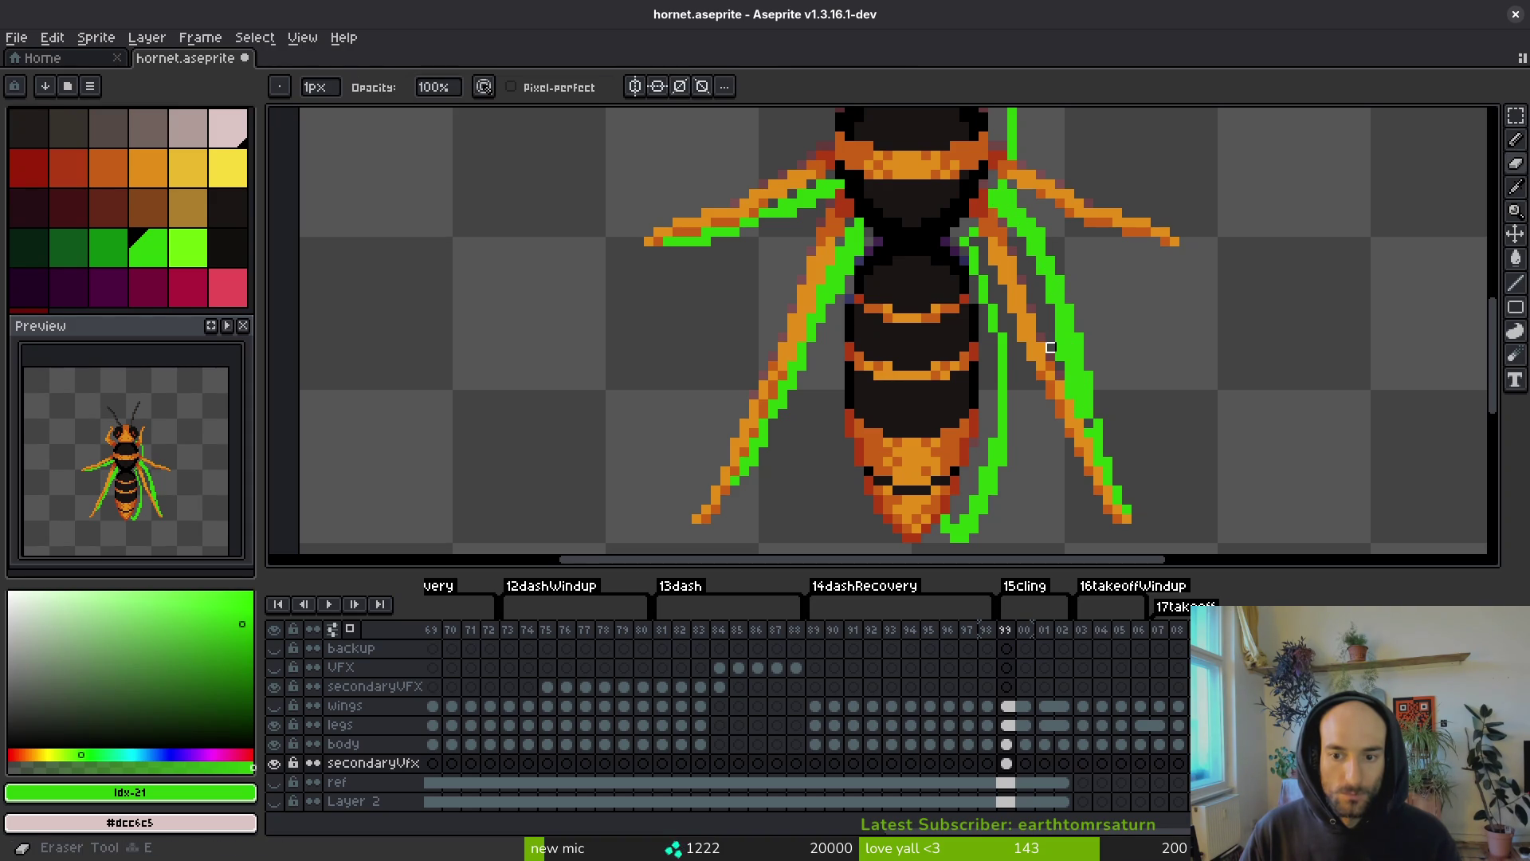
pyautogui.moveTo(1070, 366); pyautogui.dragTo(1076, 410)
# - Add green diagonal strokes along a right leg and the right wing
pyautogui.press('b')
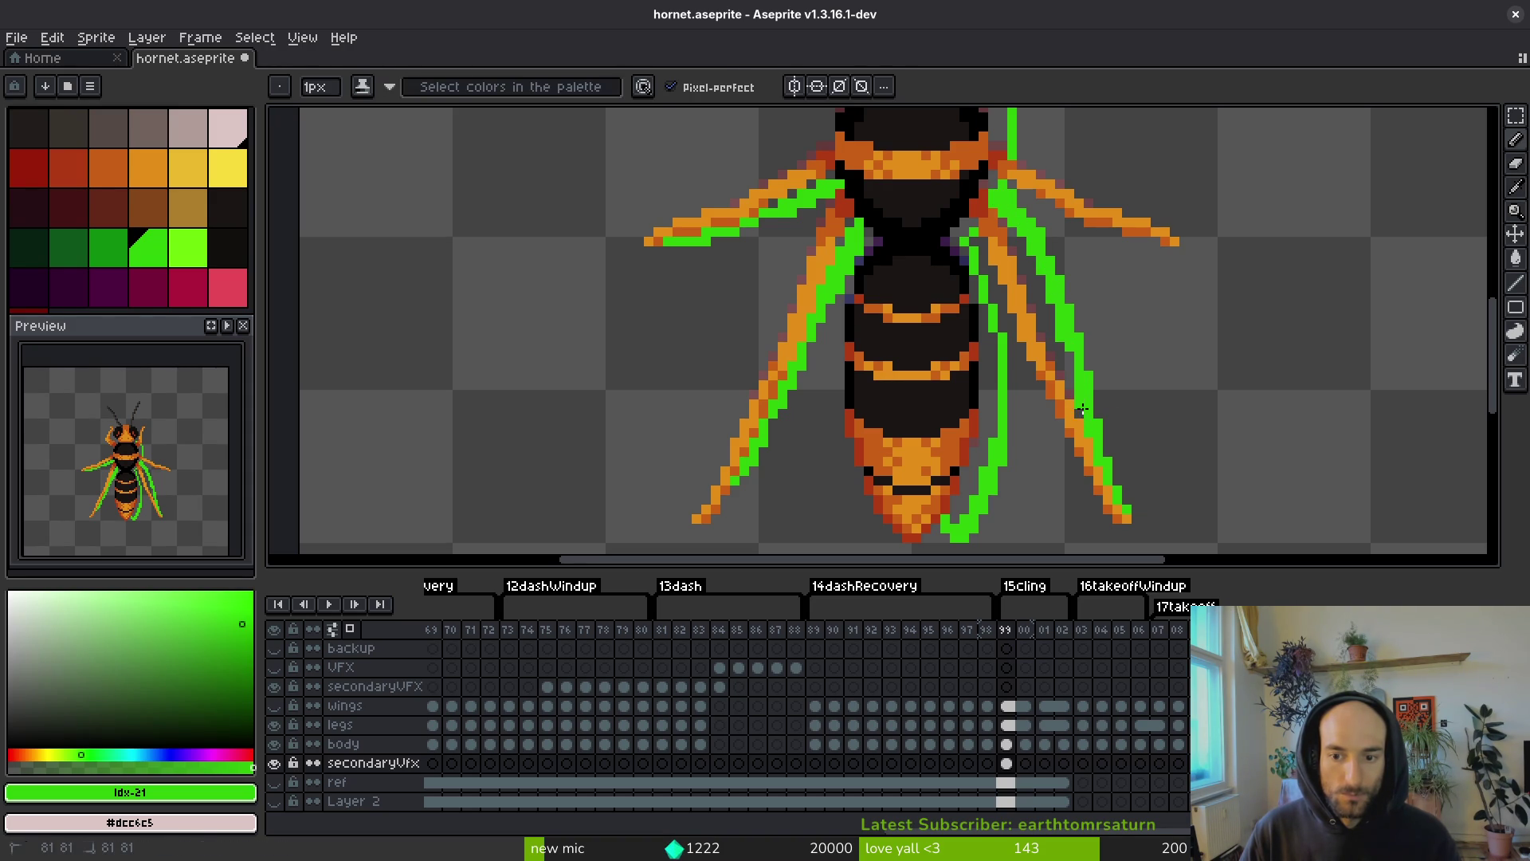
pyautogui.scroll(2, 1067, 414)
pyautogui.scroll(1, 1066, 413)
pyautogui.scroll(-2, 1038, 296)
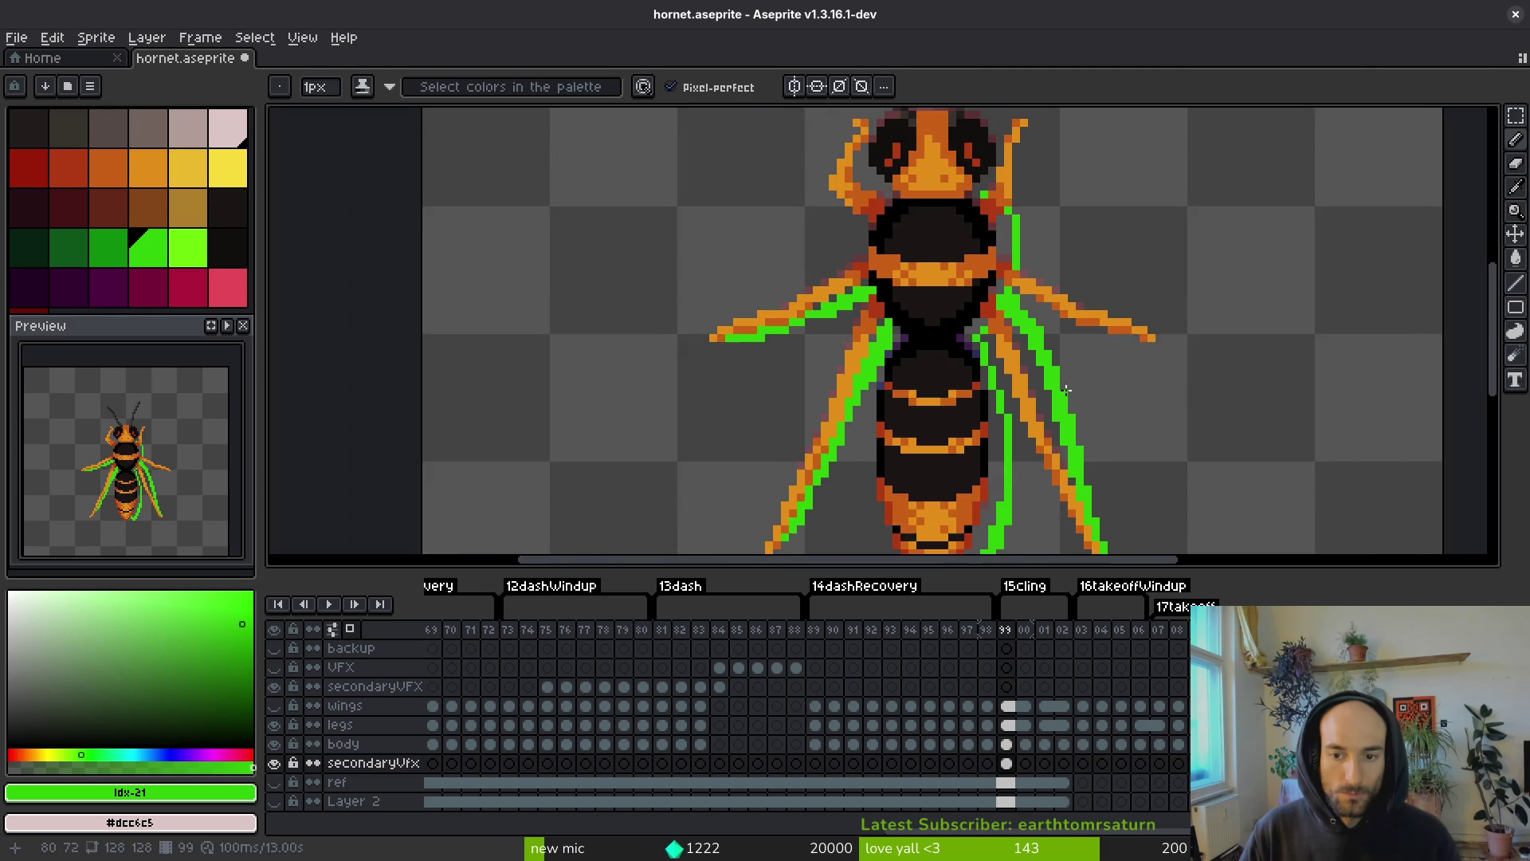
pyautogui.scroll(1, 1038, 296)
pyautogui.moveTo(1022, 270); pyautogui.dragTo(1220, 393)
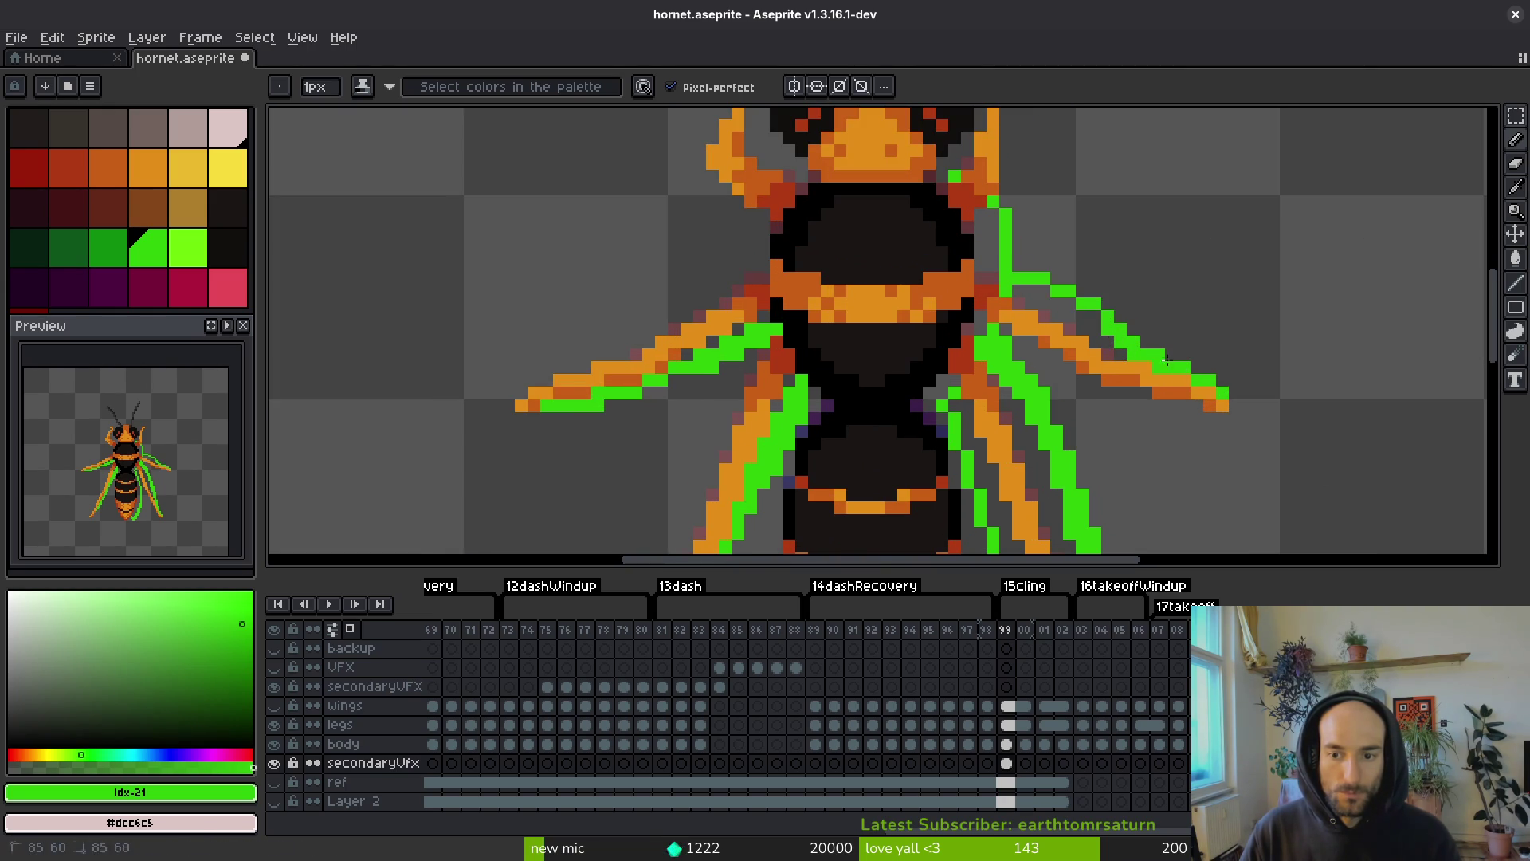
pyautogui.moveTo(1112, 335)
pyautogui.mouseDown()
pyautogui.moveTo(1008, 293)
pyautogui.moveTo(1039, 291)
pyautogui.moveTo(1149, 346)
pyautogui.mouseUp()
# - Paint green strokes beside the abdomen, down the right leg, beside the thorax and along the left side
pyautogui.scroll(-3, 1168, 338)
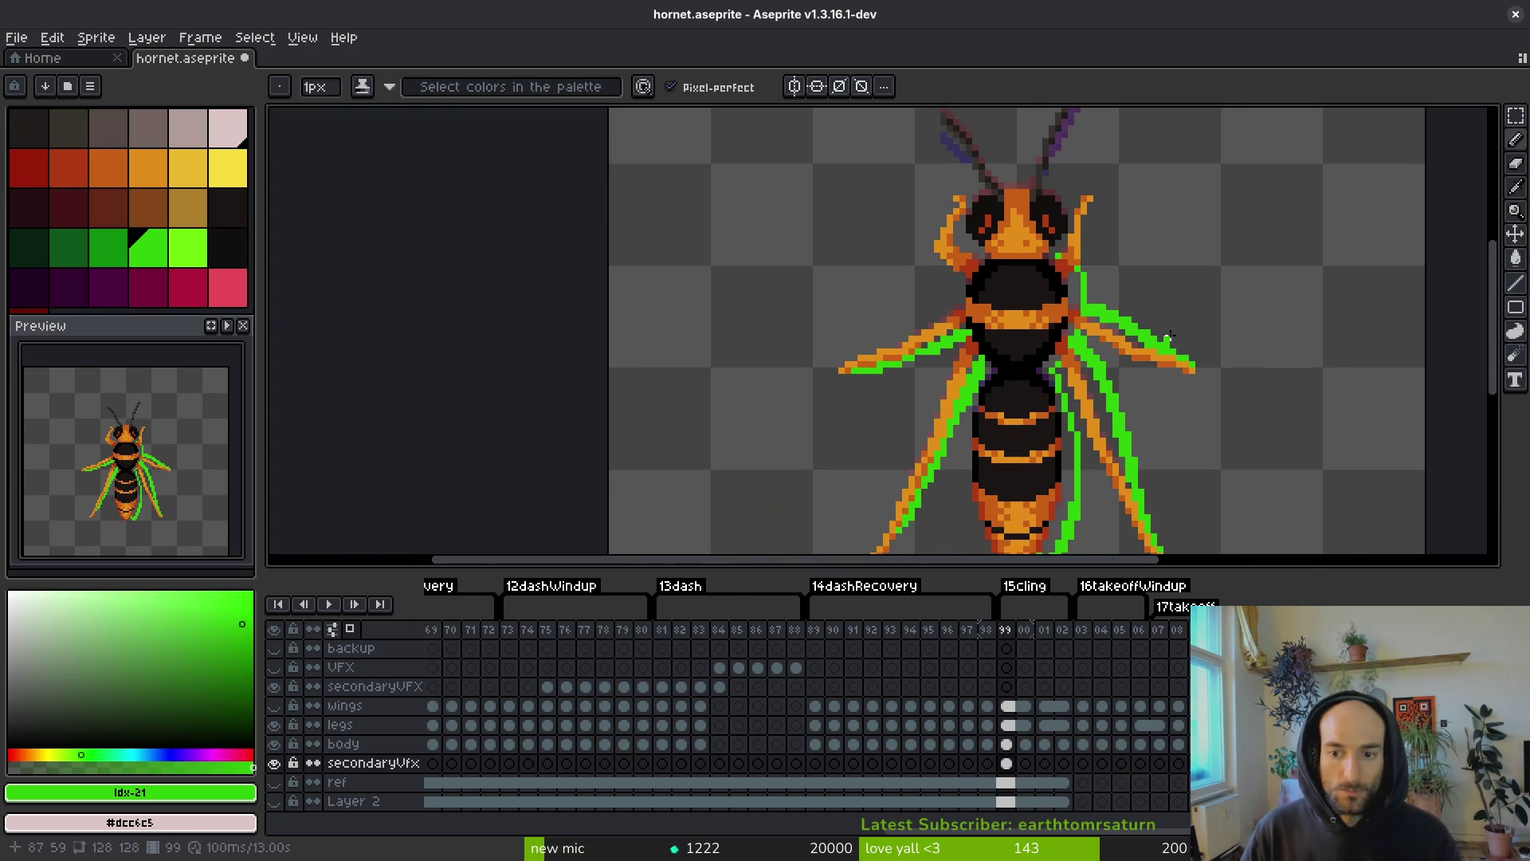
pyautogui.scroll(1, 1064, 367)
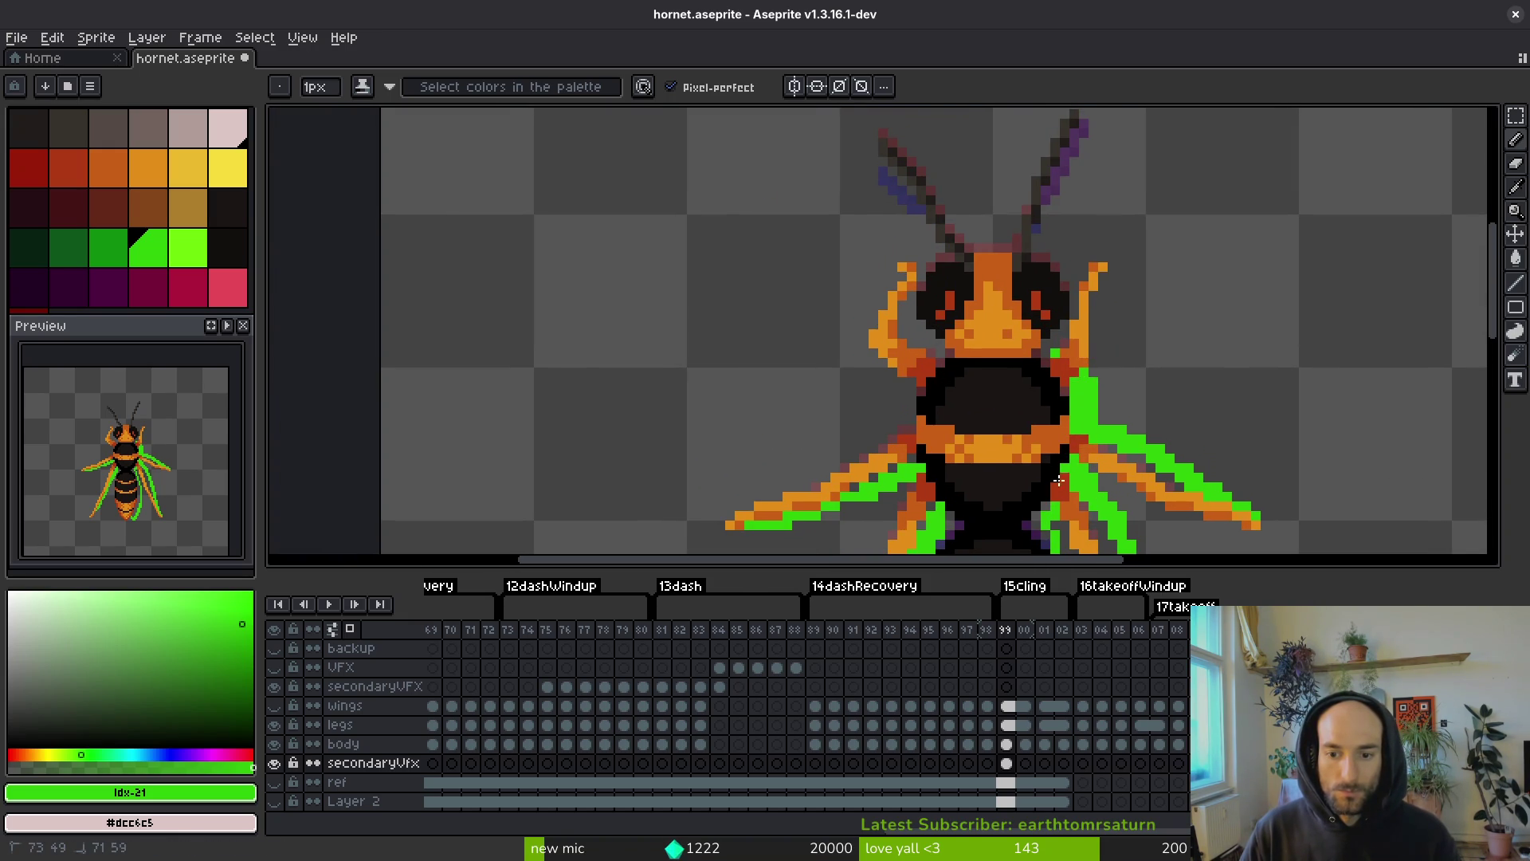
pyautogui.scroll(2, 1038, 509)
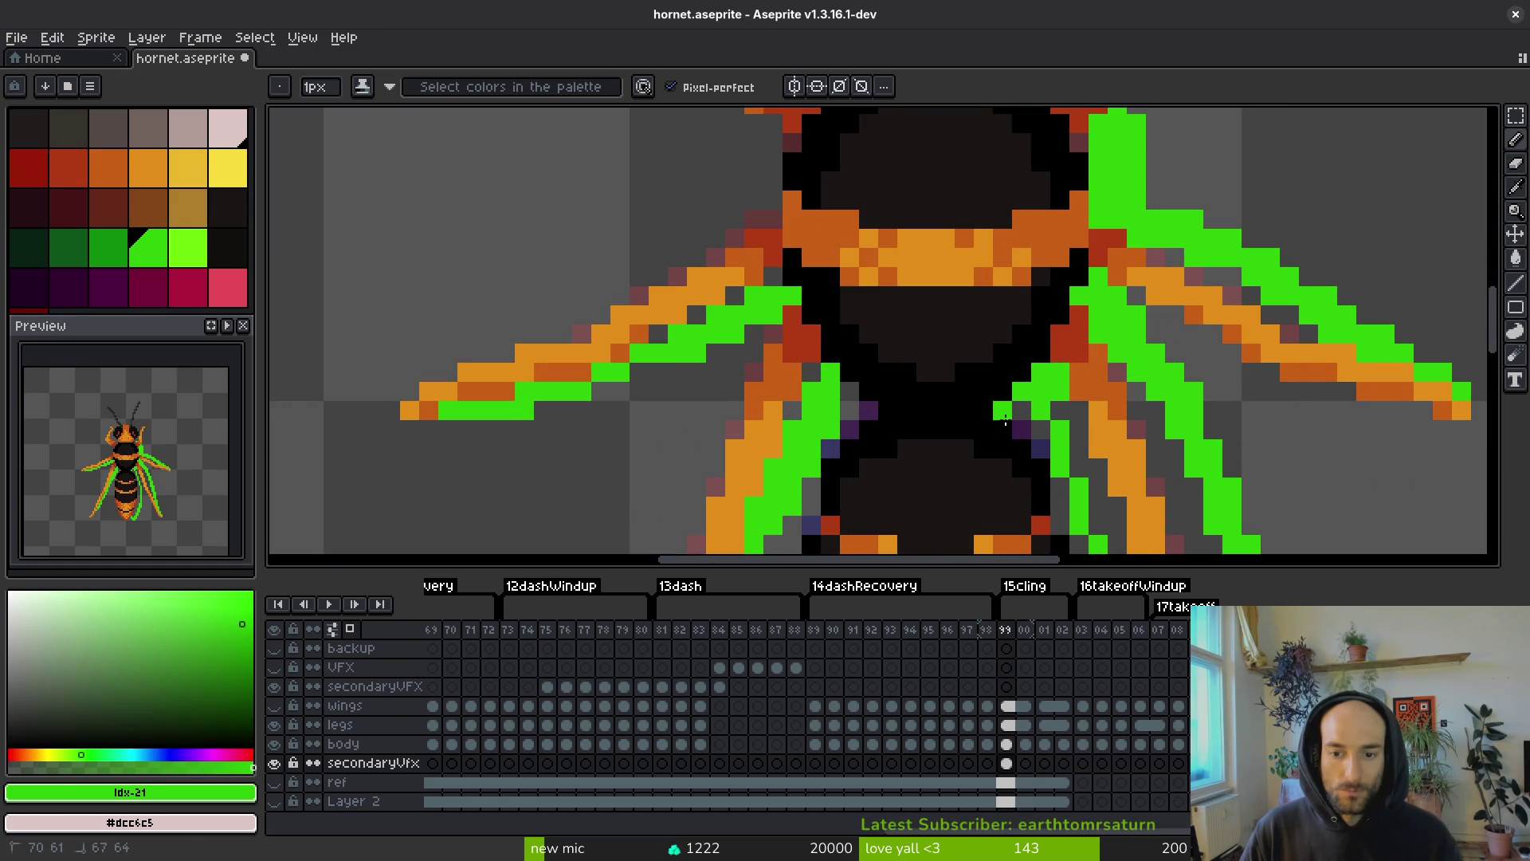
pyautogui.moveTo(1039, 436)
pyautogui.mouseDown()
pyautogui.moveTo(1001, 375)
pyautogui.moveTo(969, 254)
pyautogui.moveTo(968, 378)
pyautogui.moveTo(981, 278)
pyautogui.mouseUp()
pyautogui.scroll(-1, 1001, 375)
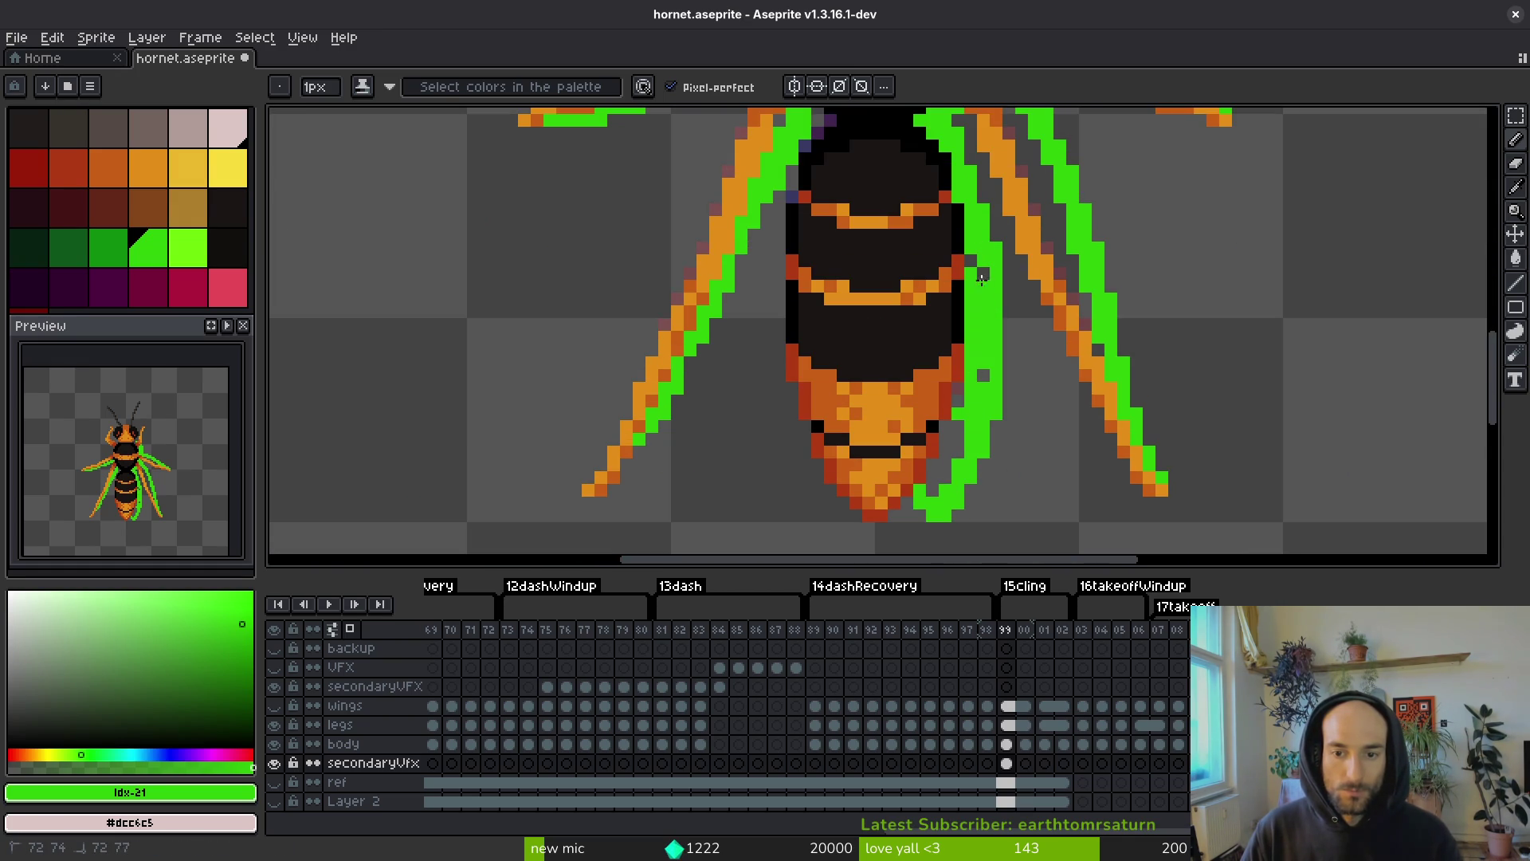
pyautogui.moveTo(964, 410); pyautogui.dragTo(947, 469)
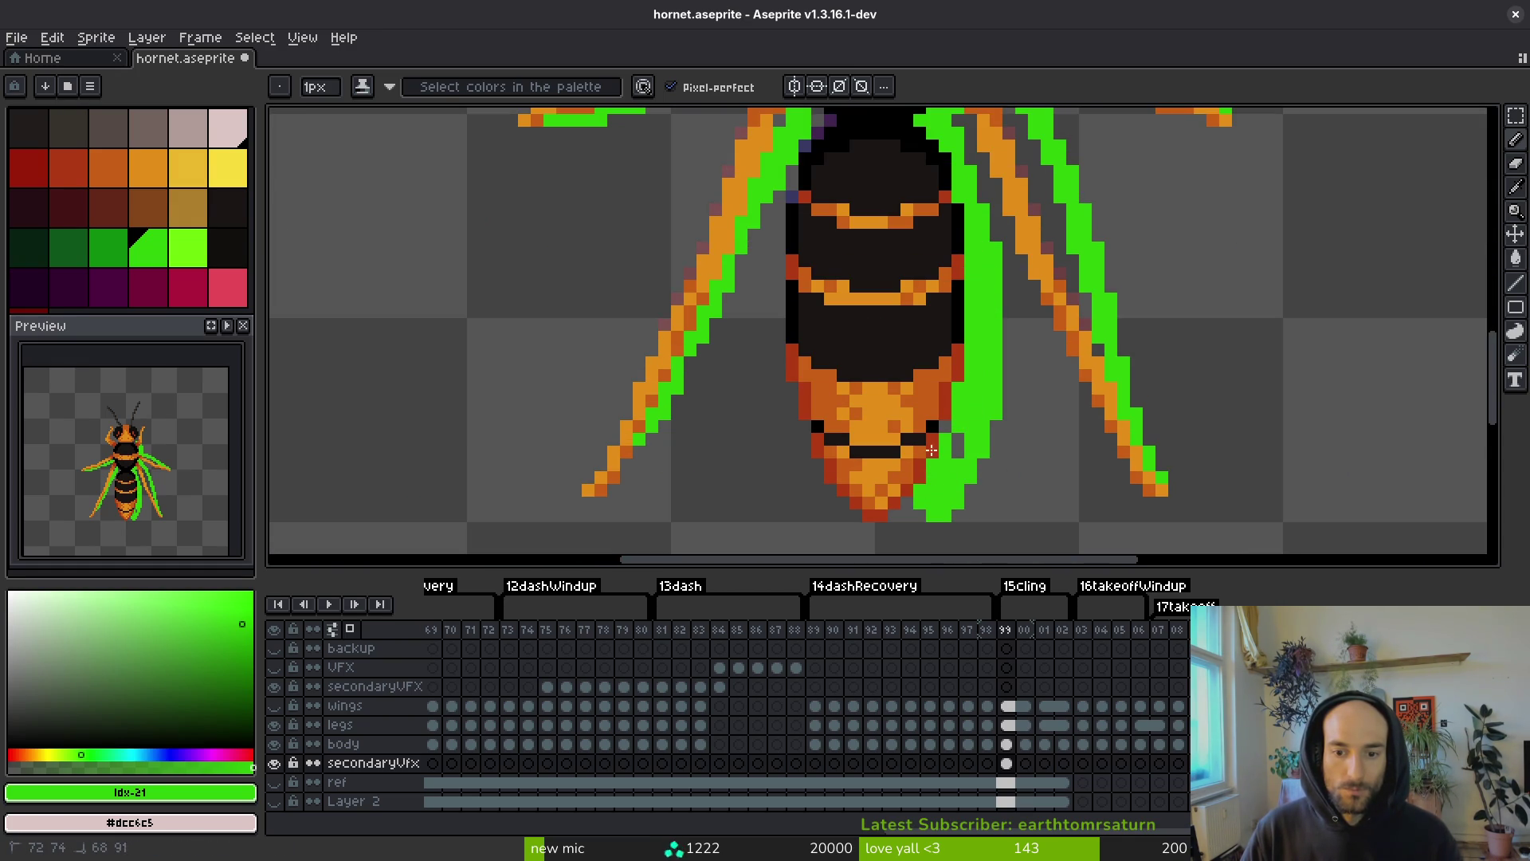
pyautogui.scroll(-1, 958, 438)
pyautogui.scroll(2, 1048, 334)
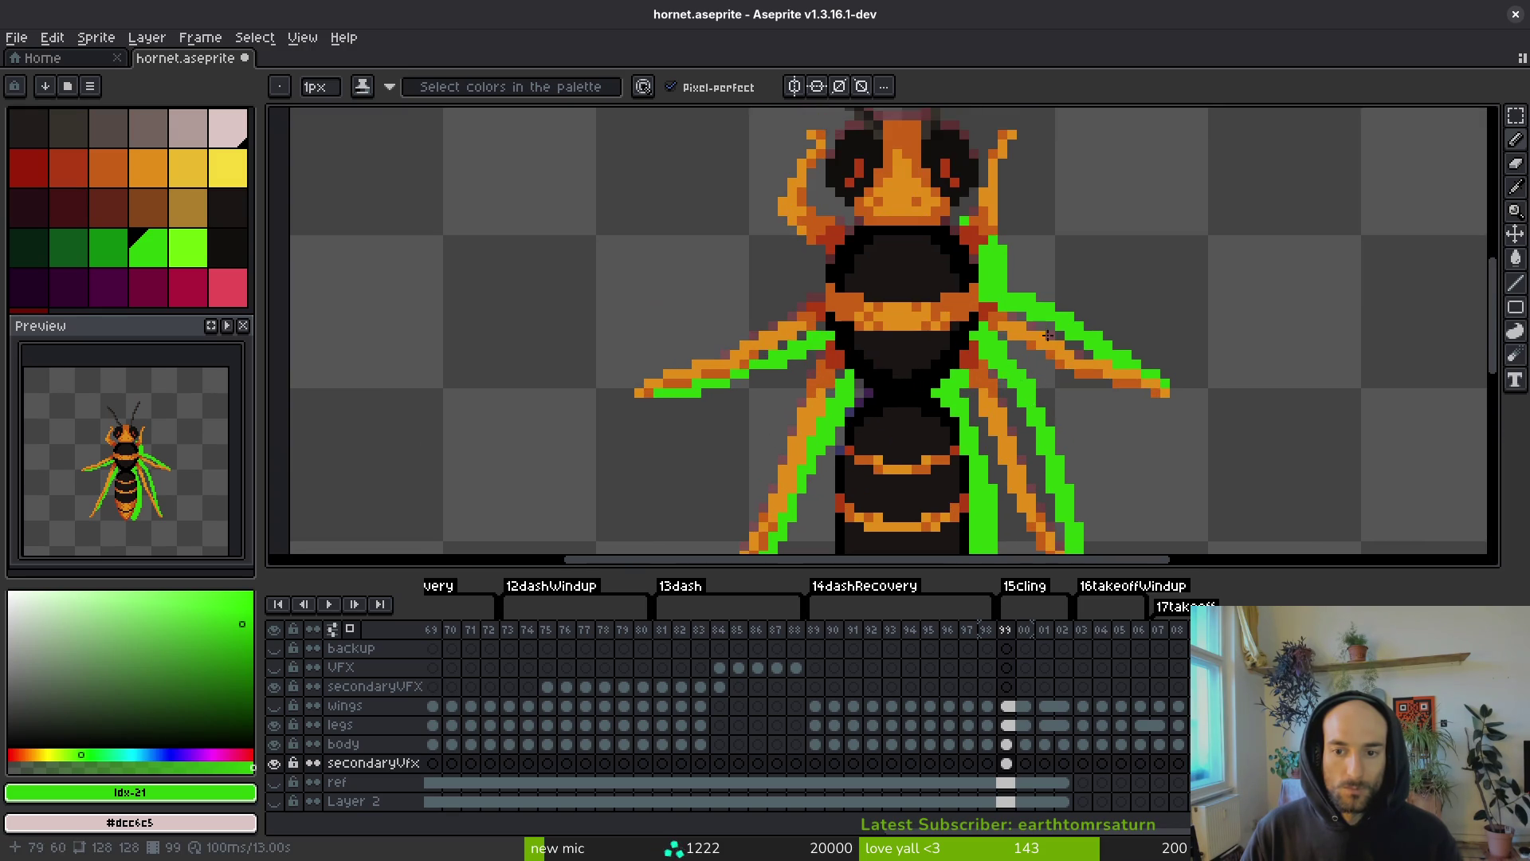
pyautogui.scroll(2, 1047, 335)
pyautogui.moveTo(1012, 204); pyautogui.dragTo(987, 419)
pyautogui.moveTo(1002, 303); pyautogui.dragTo(995, 363)
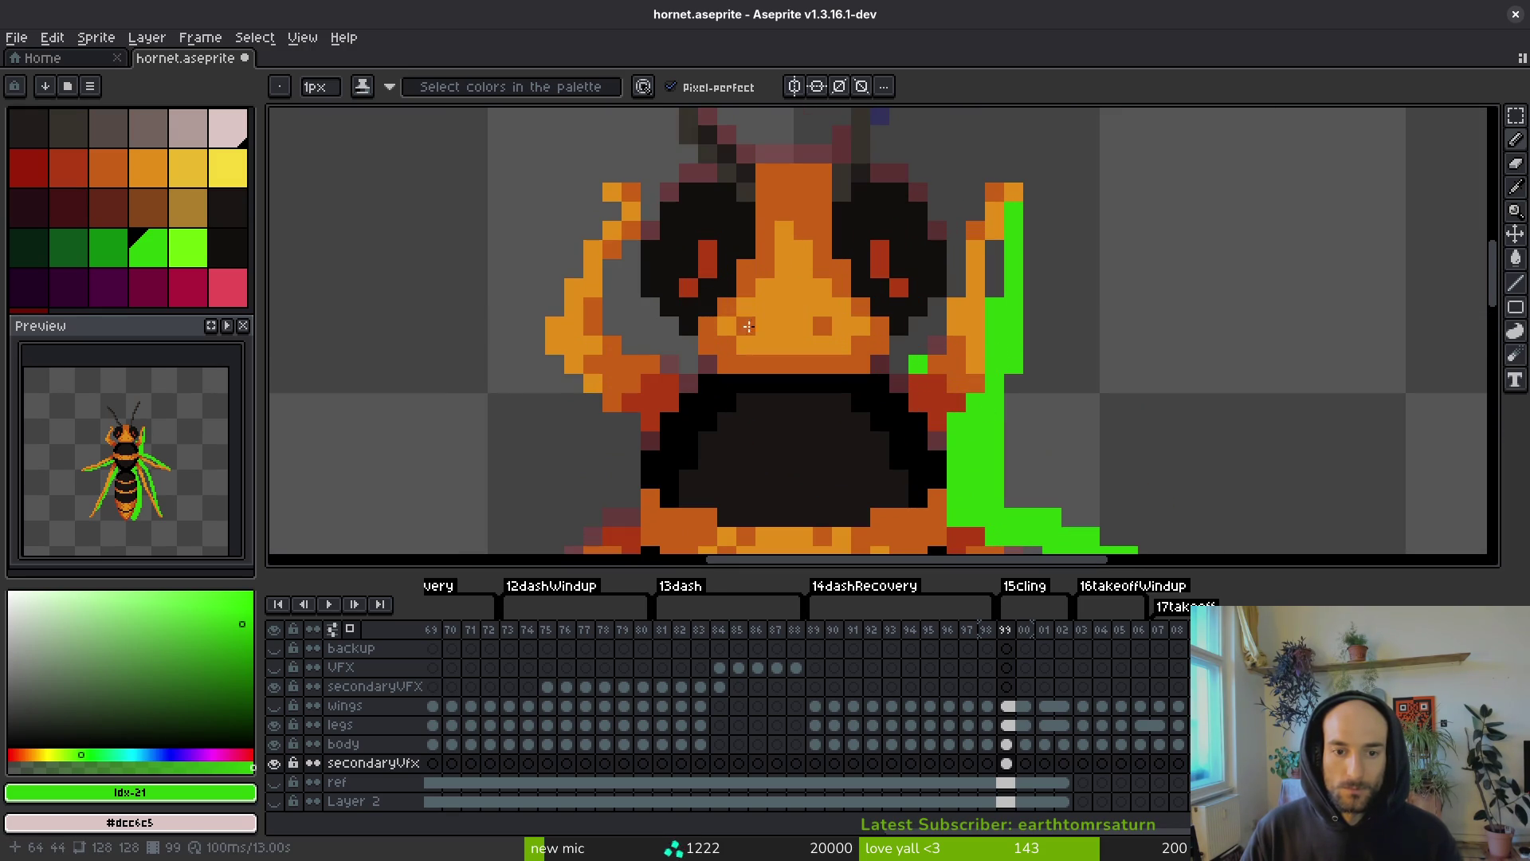
pyautogui.moveTo(649, 230)
pyautogui.mouseDown()
pyautogui.moveTo(649, 327)
pyautogui.moveTo(633, 251)
pyautogui.moveTo(691, 375)
pyautogui.mouseUp()
# - Touch up stray pixels and save hornet.aseprite
pyautogui.press('e')
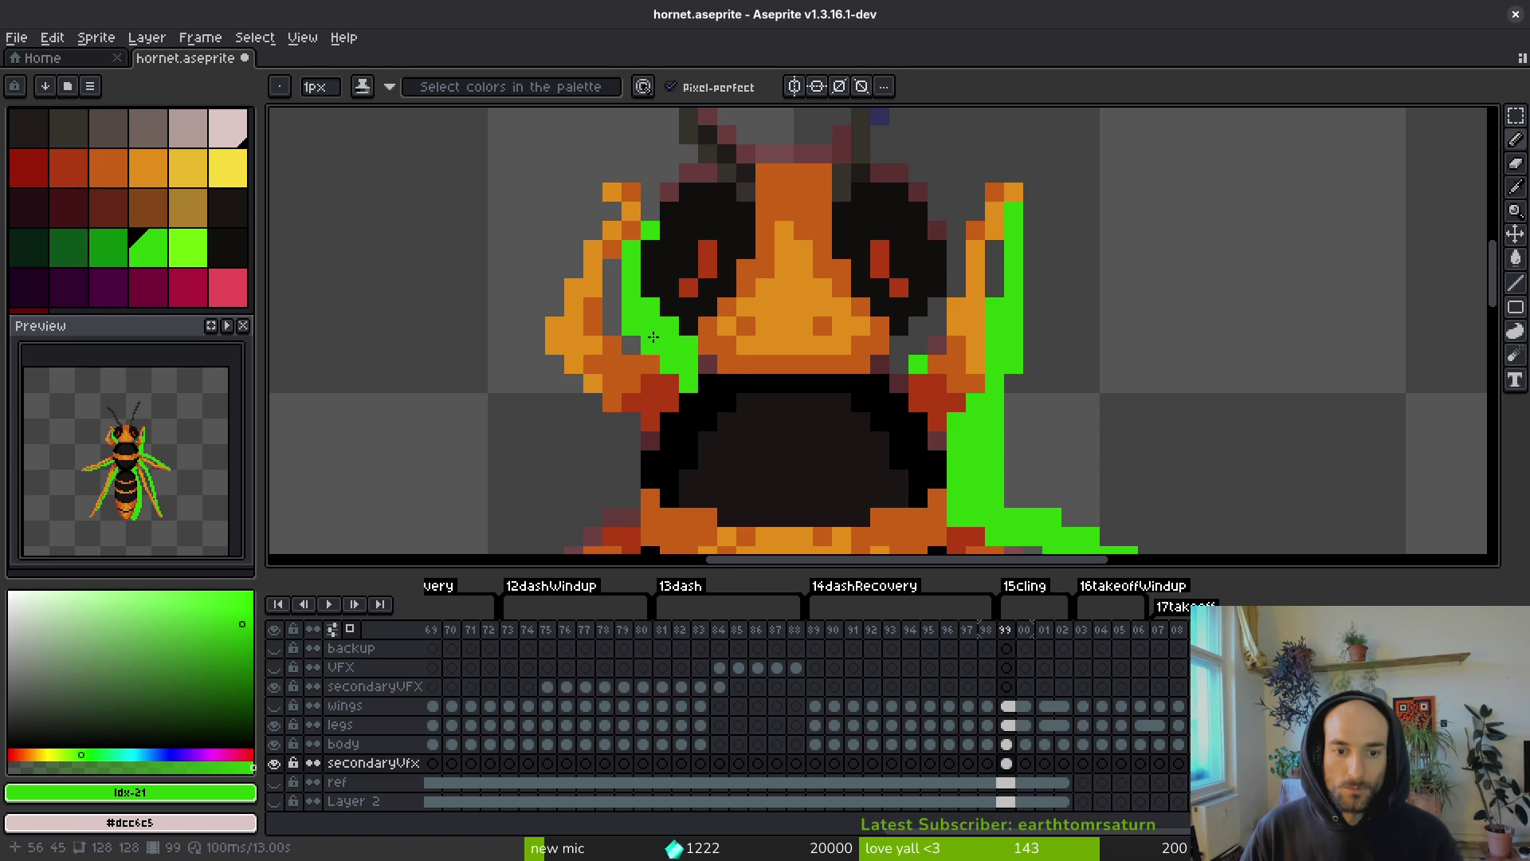
pyautogui.scroll(-3, 803, 271)
pyautogui.scroll(1, 804, 271)
pyautogui.press('f')
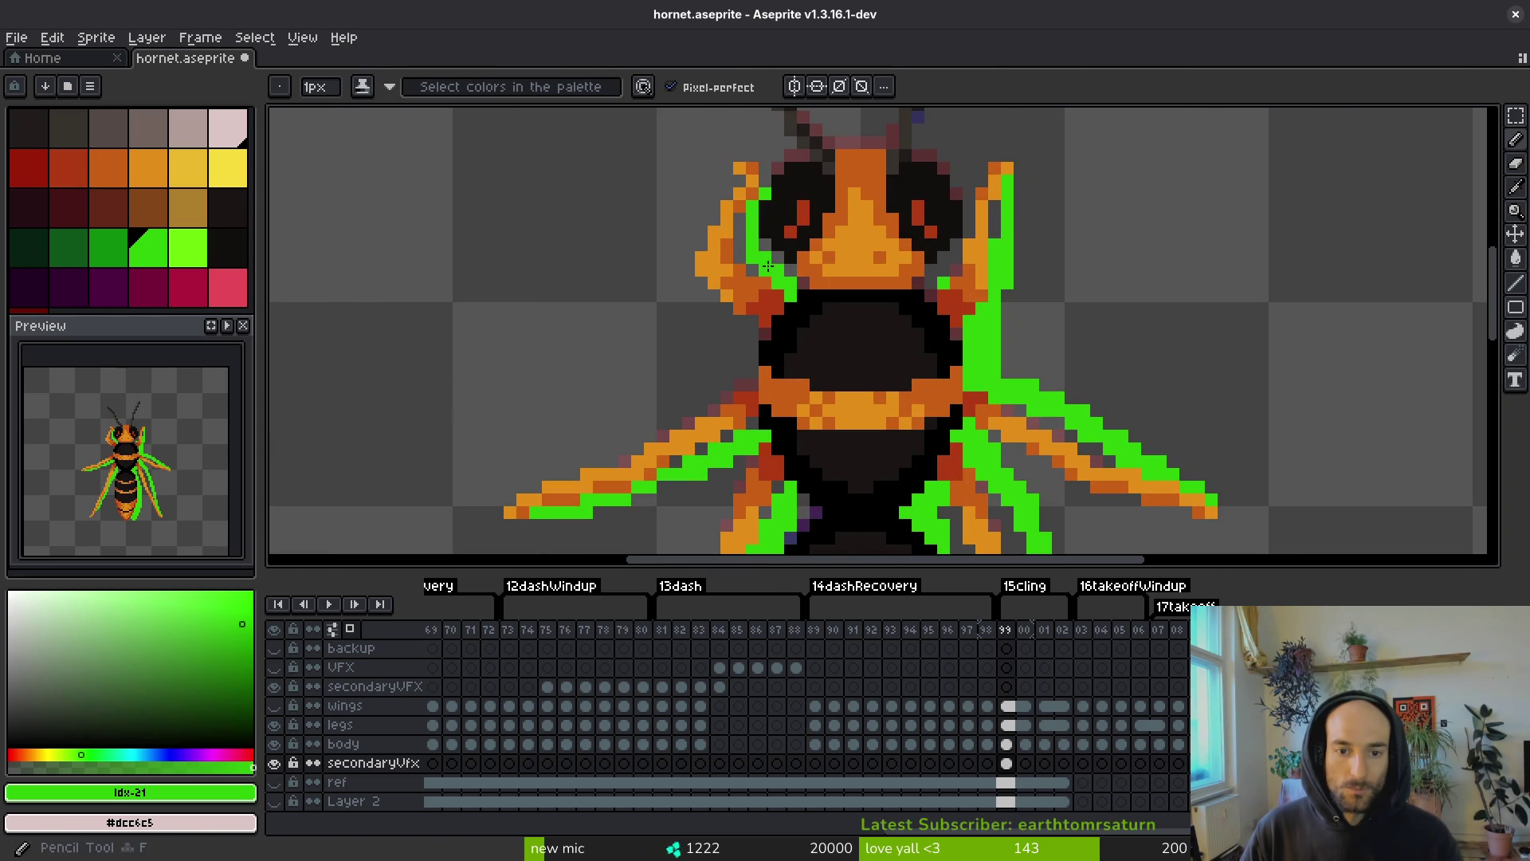
pyautogui.hotkey('ctrl', 's')
pyautogui.scroll(-4, 826, 332)
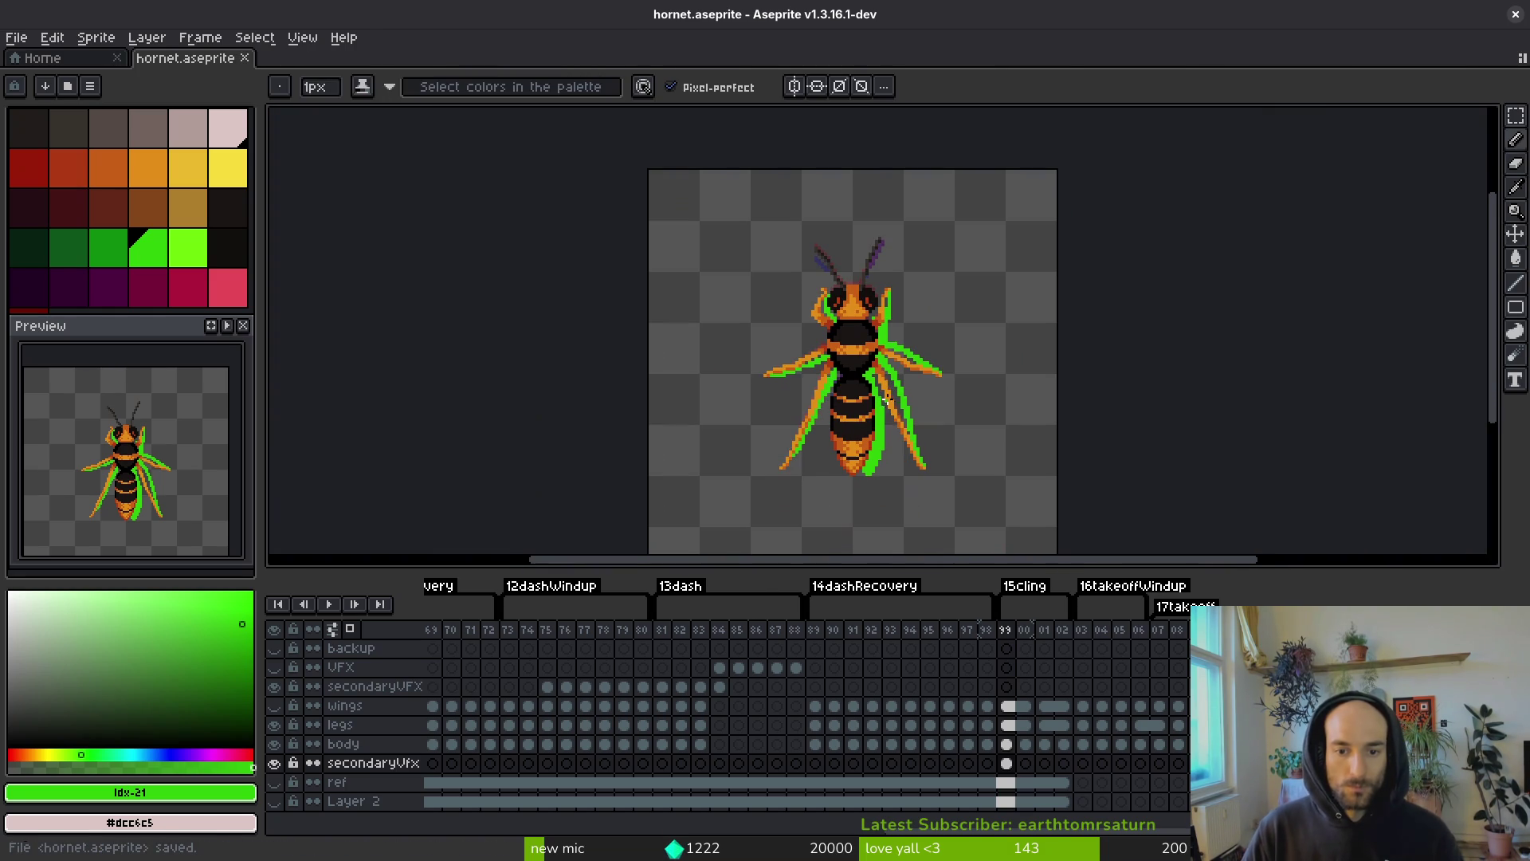
pyautogui.scroll(3, 877, 430)
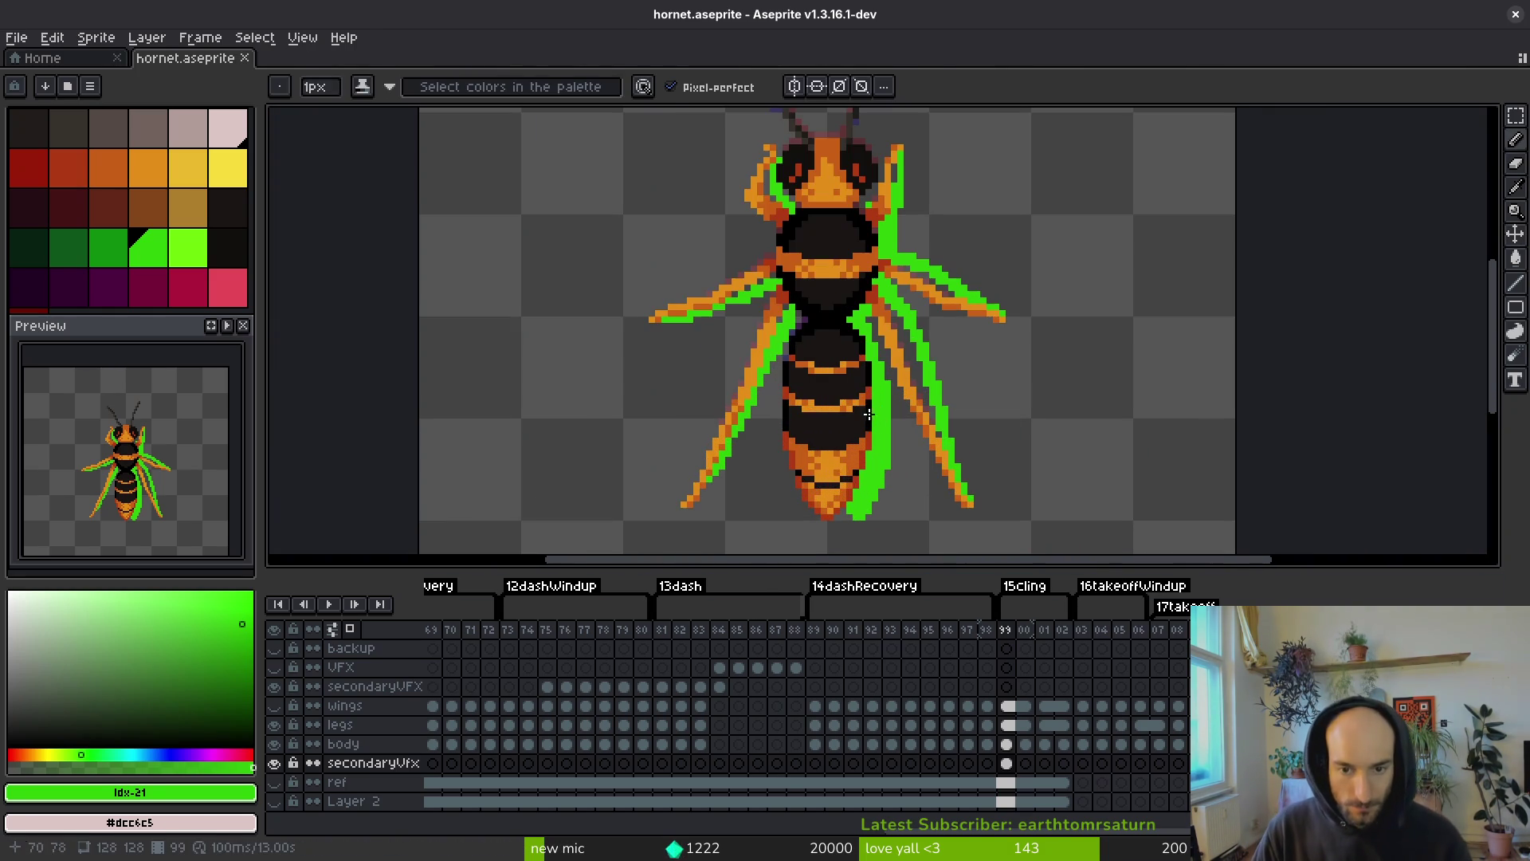
# - Replace the green shadow colour with black
pyautogui.press('i')
pyautogui.press('f')
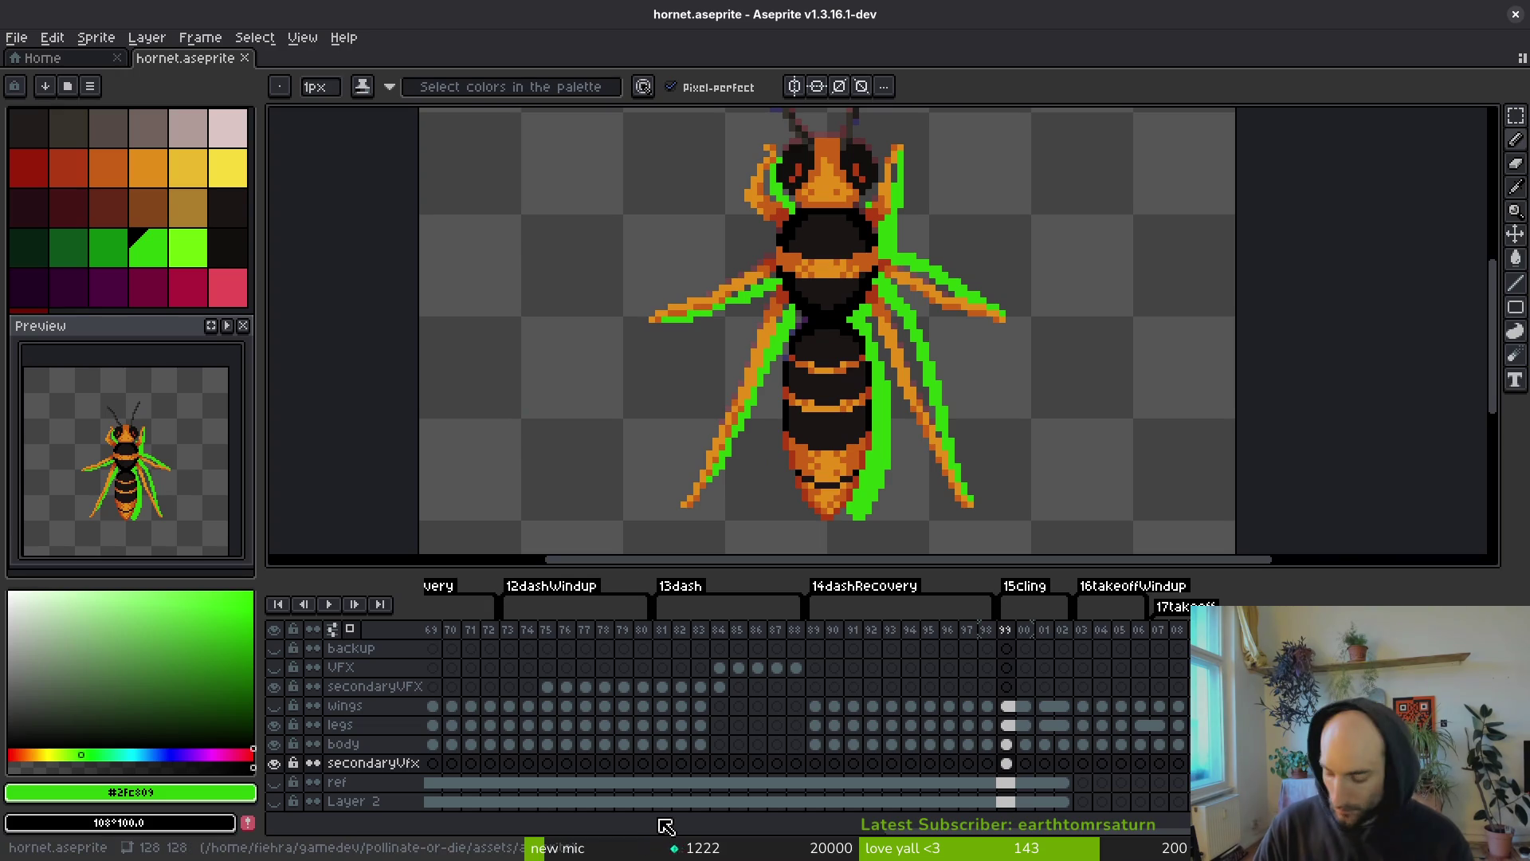
pyautogui.hotkey('shift', 'r')
pyautogui.press('Return')
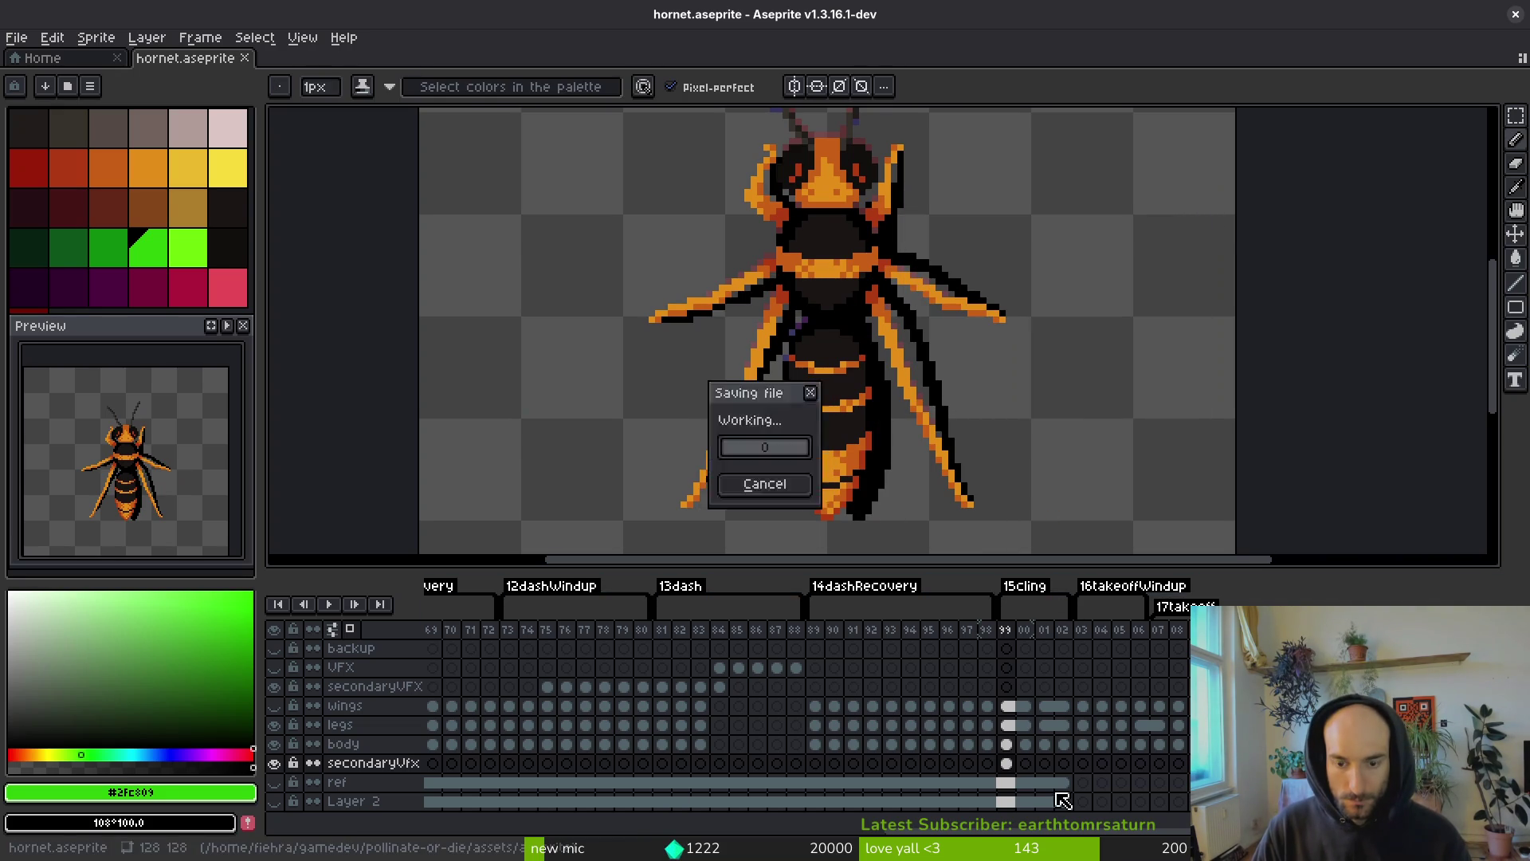
# - Preview frames 99–102, link the shadow cels across them, and save
pyautogui.moveTo(1017, 769)
pyautogui.mouseDown()
pyautogui.moveTo(1008, 761)
pyautogui.moveTo(1072, 775)
pyautogui.mouseUp()
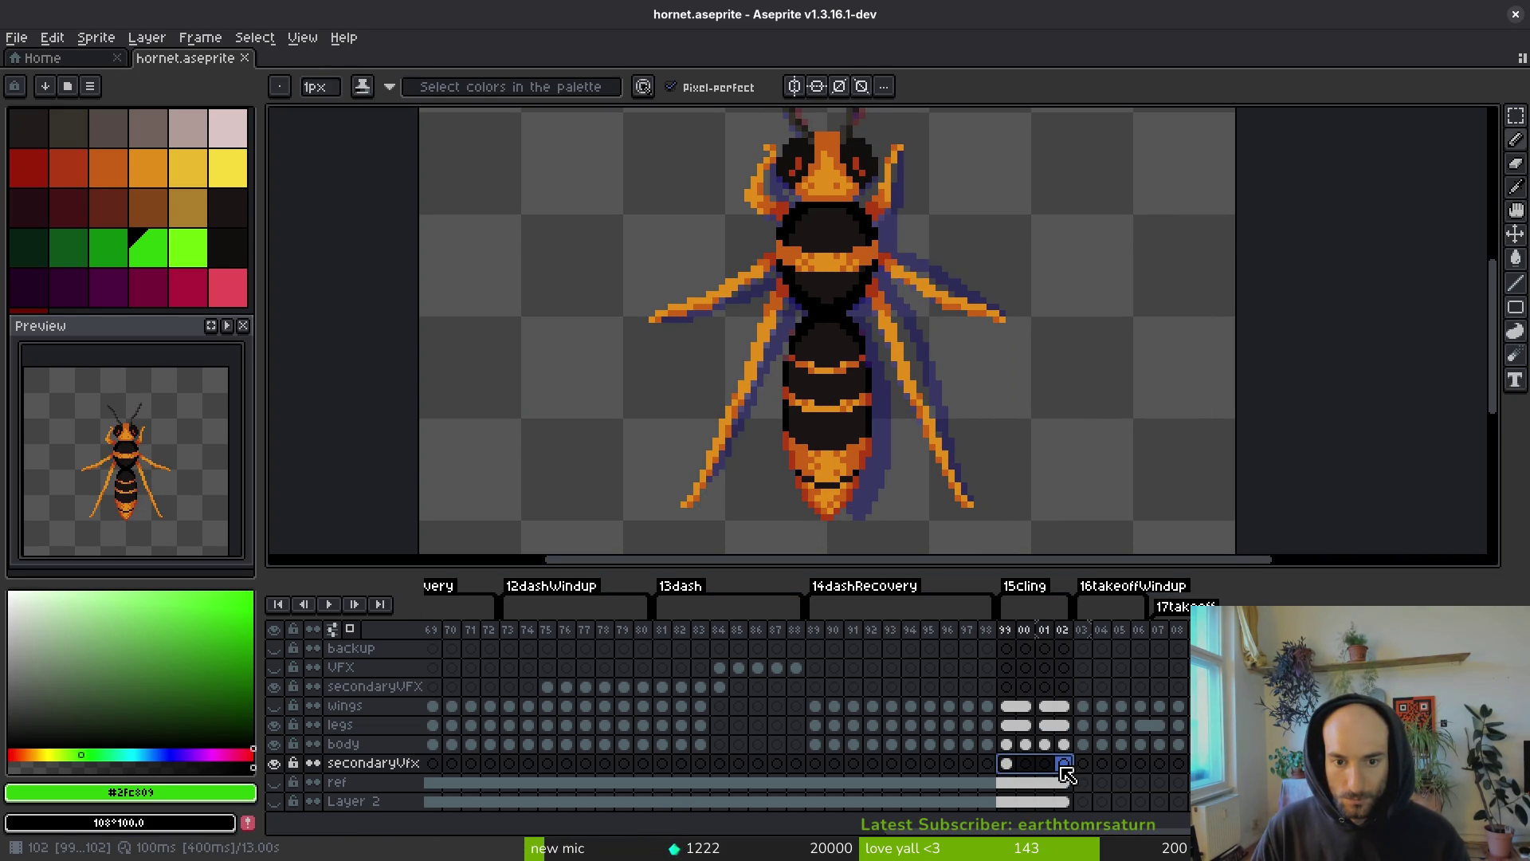
pyautogui.press('Return')
pyautogui.click(1008, 767)
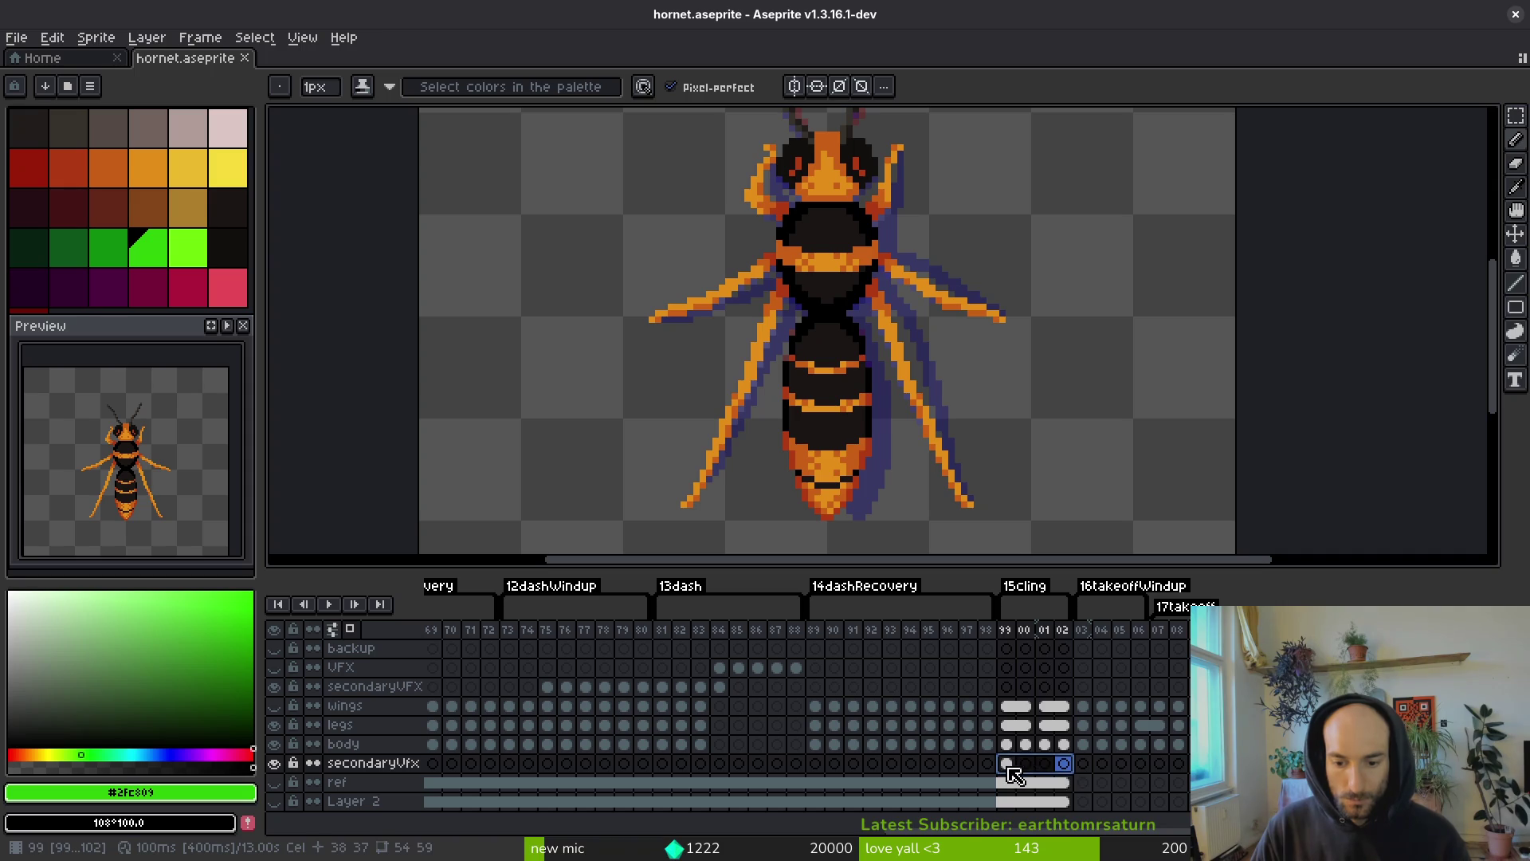
pyautogui.rightClick(1012, 777)
pyautogui.click(1105, 806)
pyautogui.hotkey('ctrl', 's')
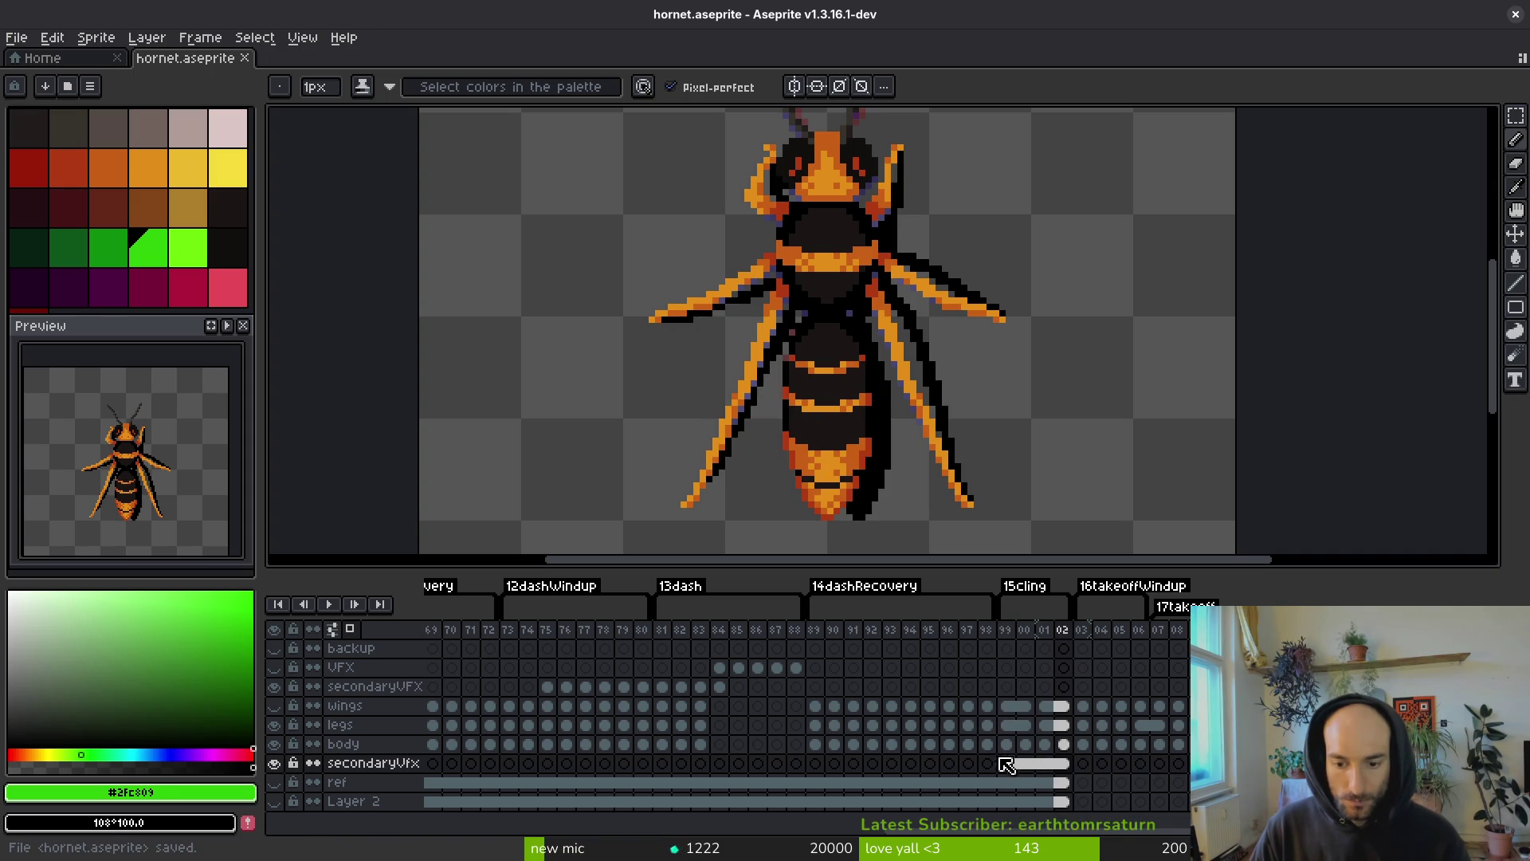
# - Lower the frame 99–102 shadow cels' opacity to about 25% in Cel Properties
pyautogui.moveTo(1012, 773); pyautogui.dragTo(1063, 765)
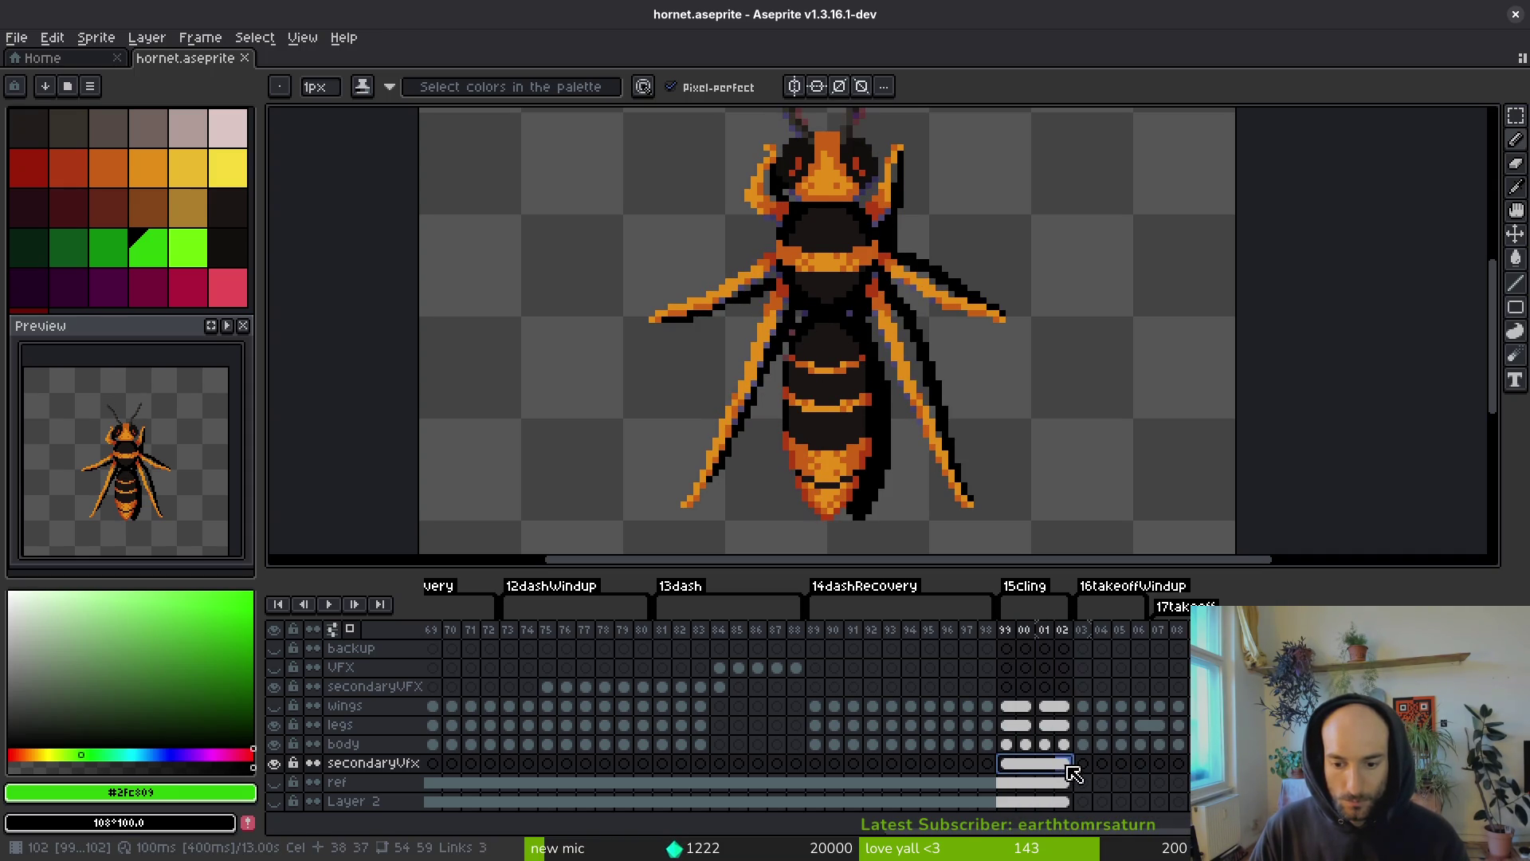
pyautogui.rightClick(1006, 765)
pyautogui.click(1070, 742)
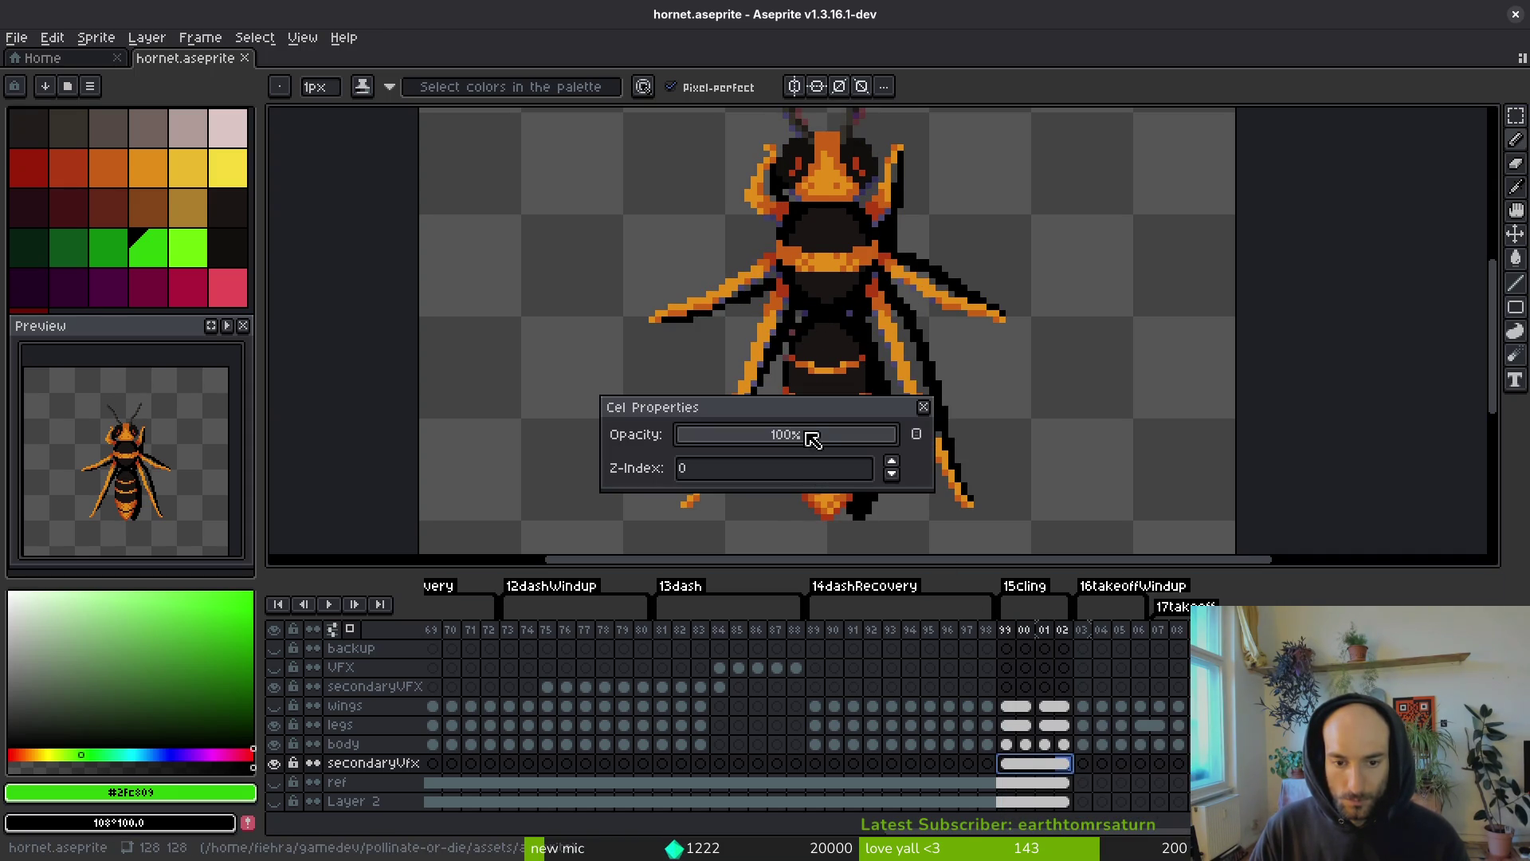
pyautogui.moveTo(894, 437); pyautogui.dragTo(731, 442)
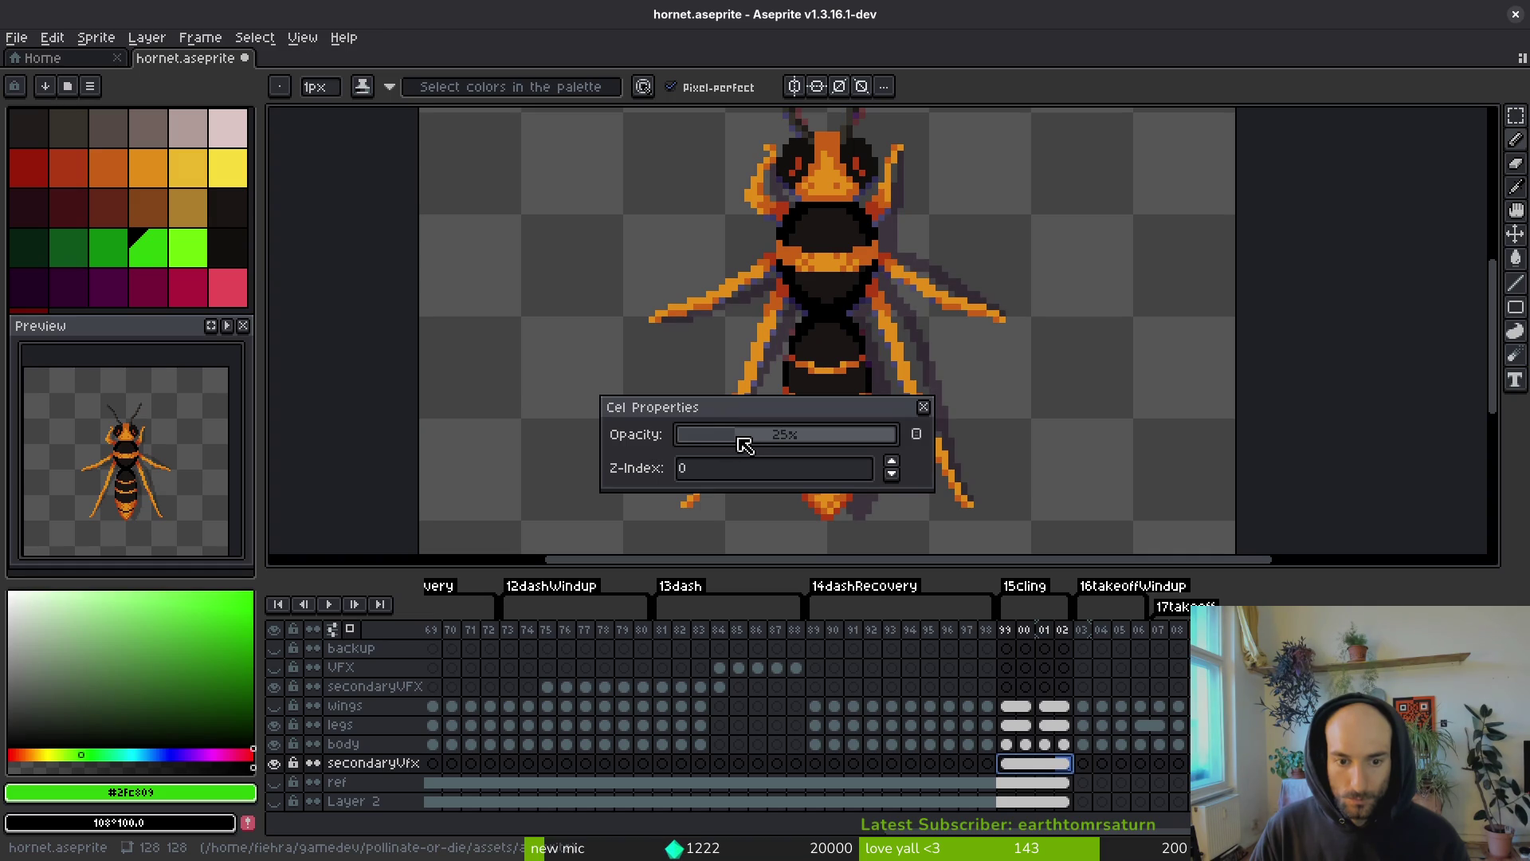
pyautogui.click(924, 407)
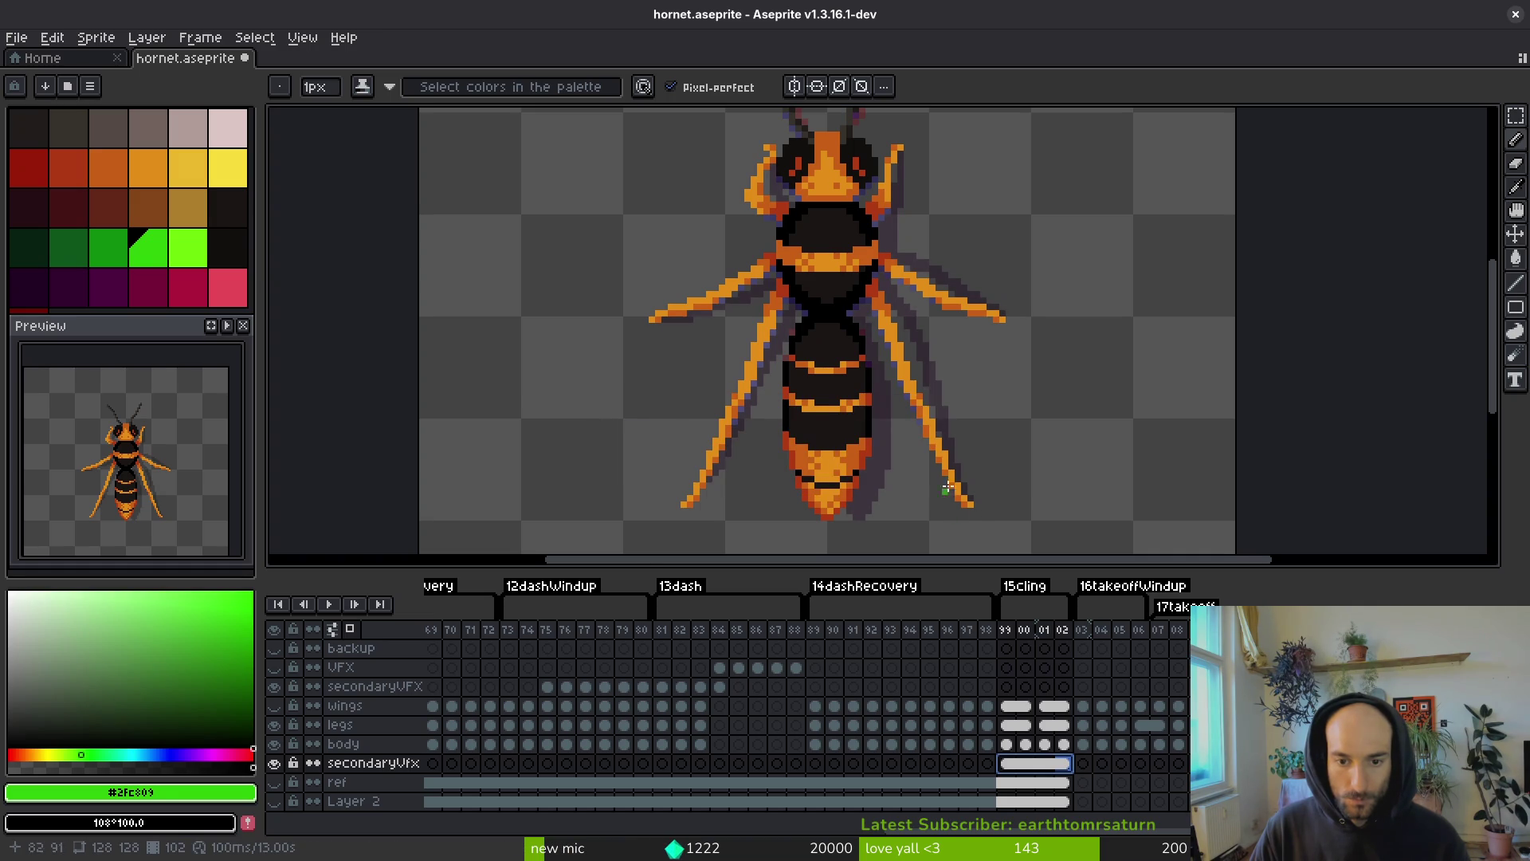
# - Copy the frame 02 secondaryVfx shadow cel and paste it into frames 03 and 04
pyautogui.press('Right')
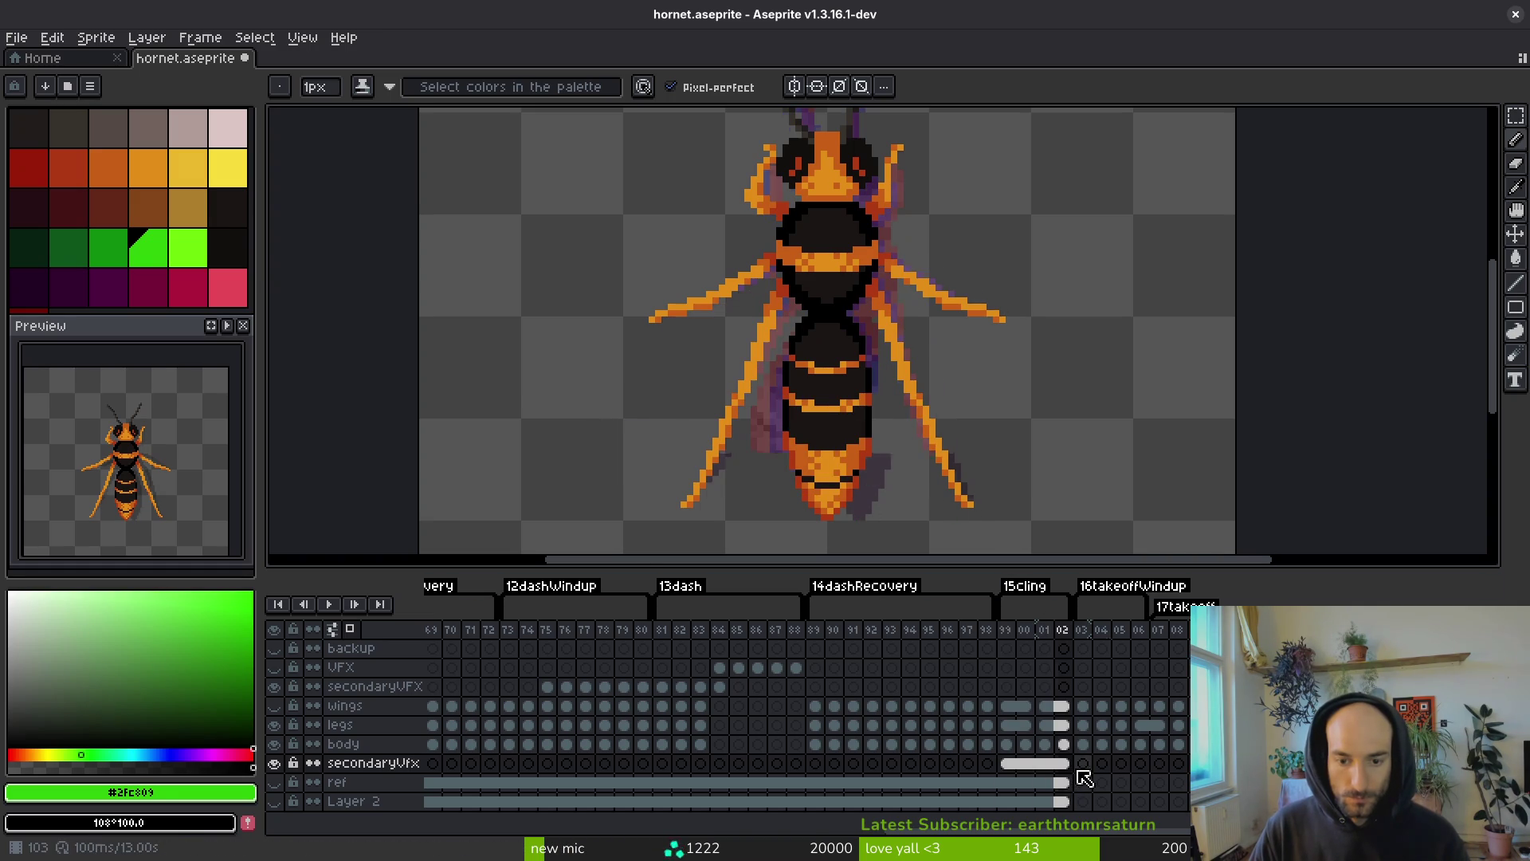
pyautogui.press('i')
pyautogui.press('Left')
pyautogui.press('Right')
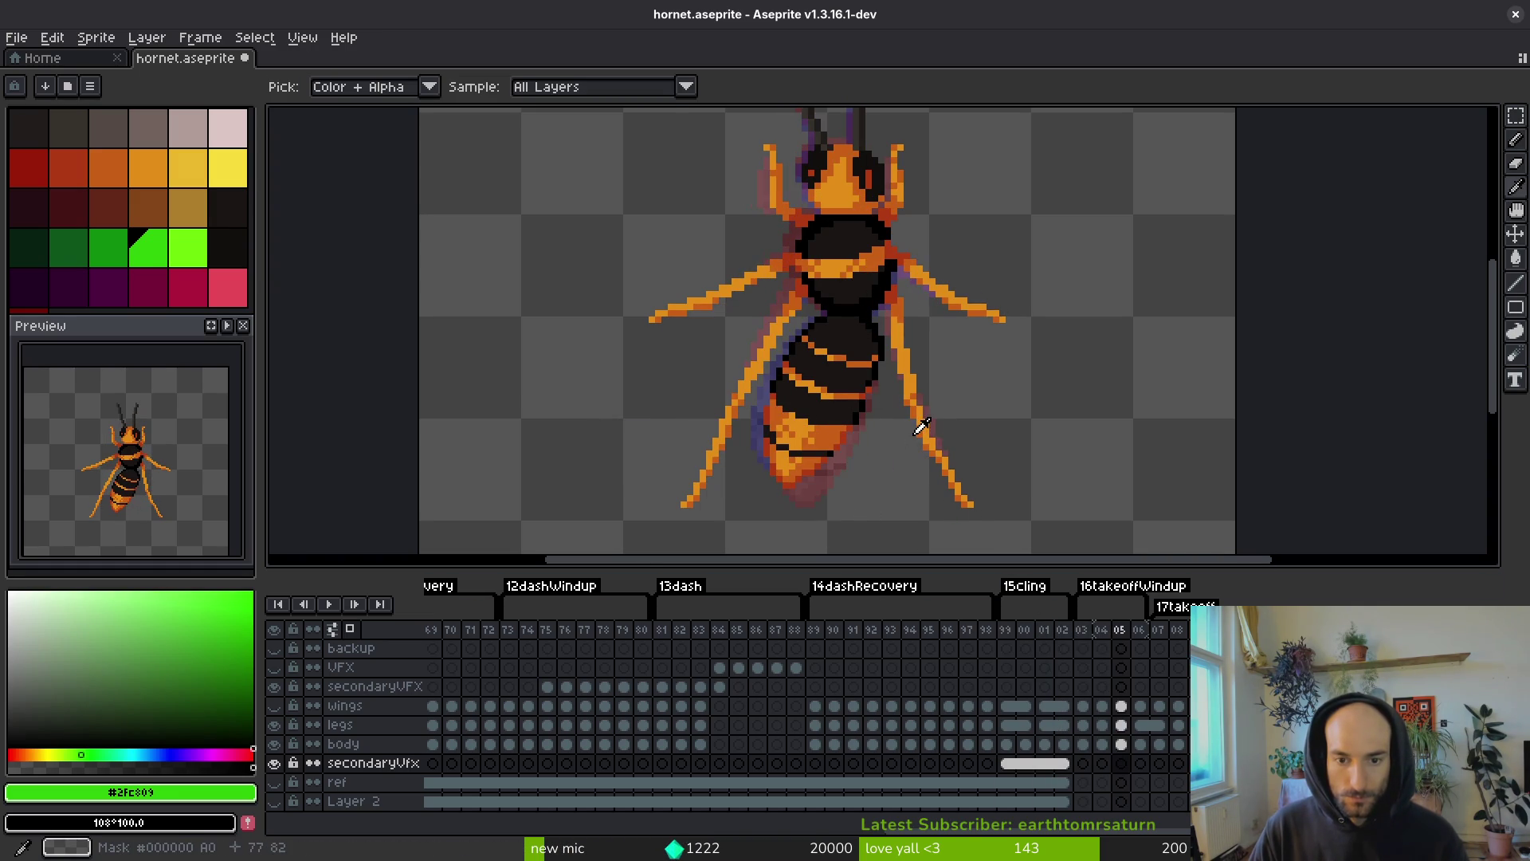
pyautogui.click(1064, 763)
pyautogui.hotkey('ctrl', 'c')
pyautogui.click(1082, 764)
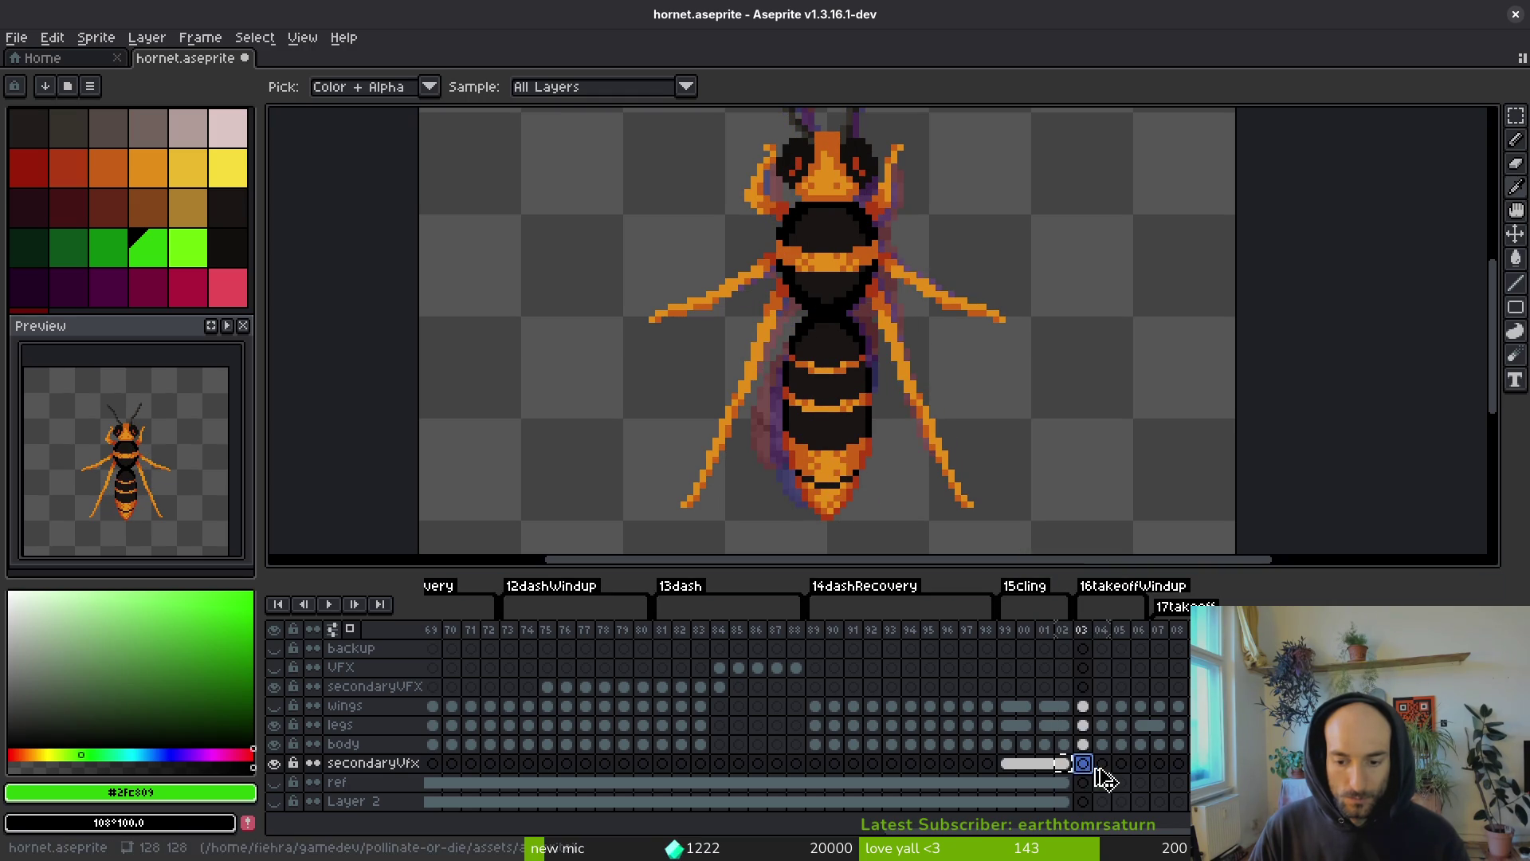
pyautogui.hotkey('ctrl', 'v')
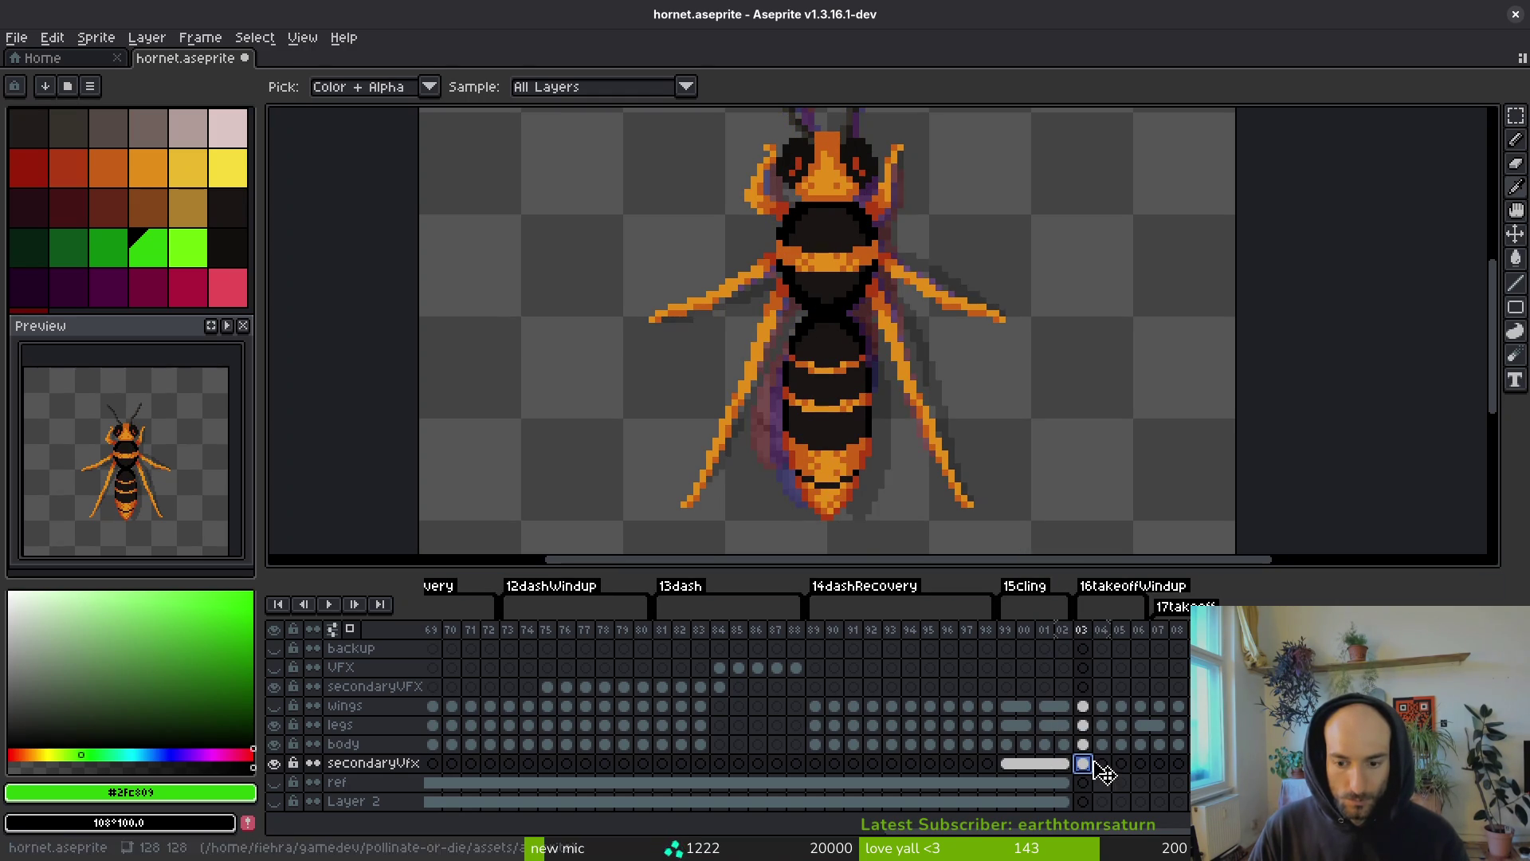
pyautogui.click(1102, 765)
pyautogui.hotkey('ctrl', 'v')
# - Pick black from the hornet's outline and raise the frame 04 shadow cel's opacity to 100%
pyautogui.press('b')
pyautogui.scroll(1, 955, 408)
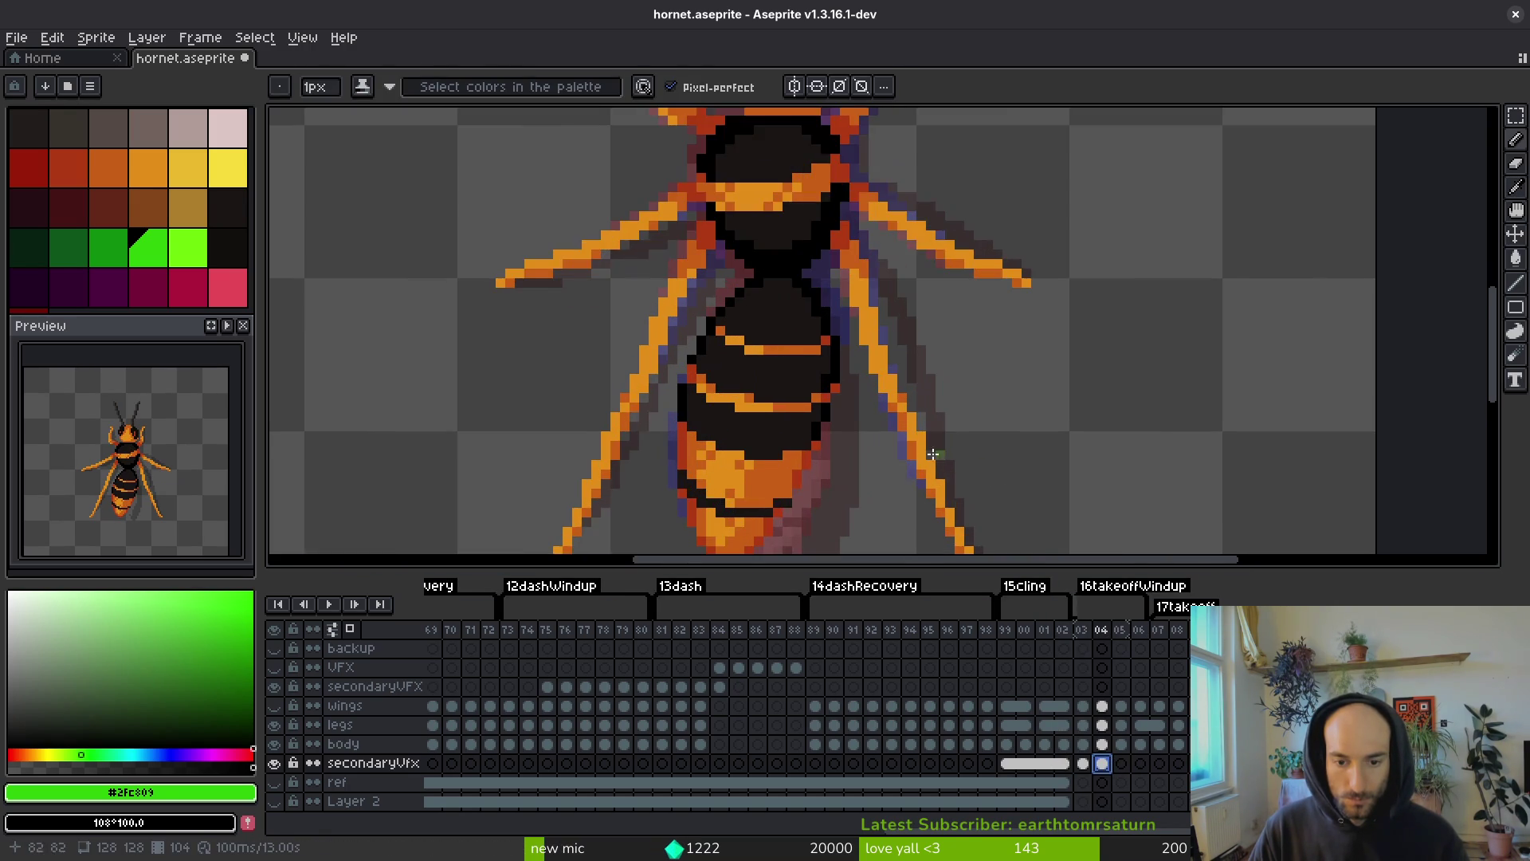
pyautogui.moveTo(916, 430); pyautogui.dragTo(876, 450)
pyautogui.keyDown('alt'); pyautogui.click(877, 450); pyautogui.keyUp('alt')
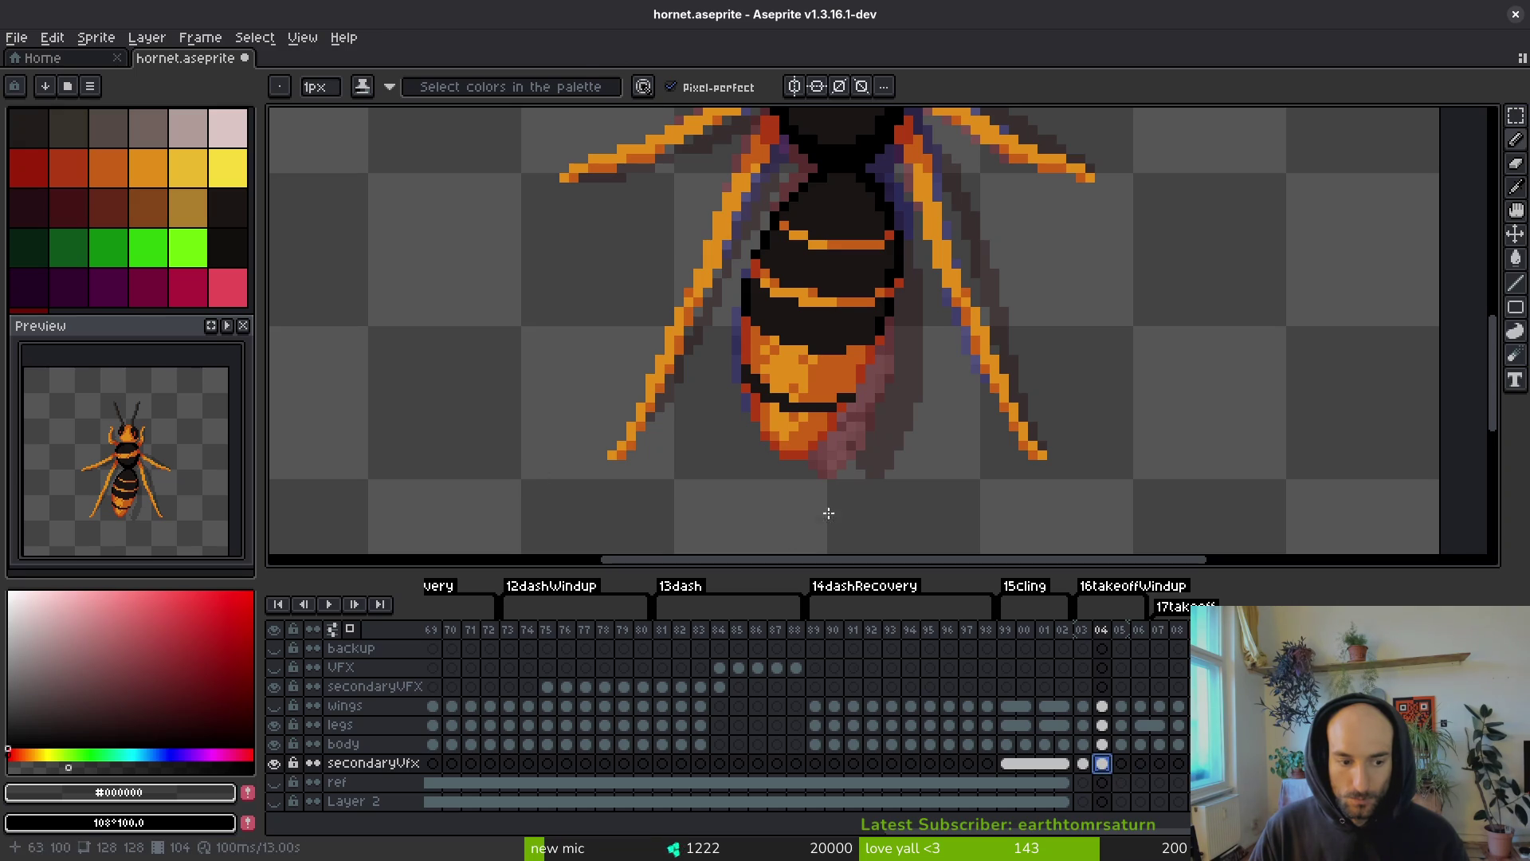
pyautogui.scroll(1, 856, 432)
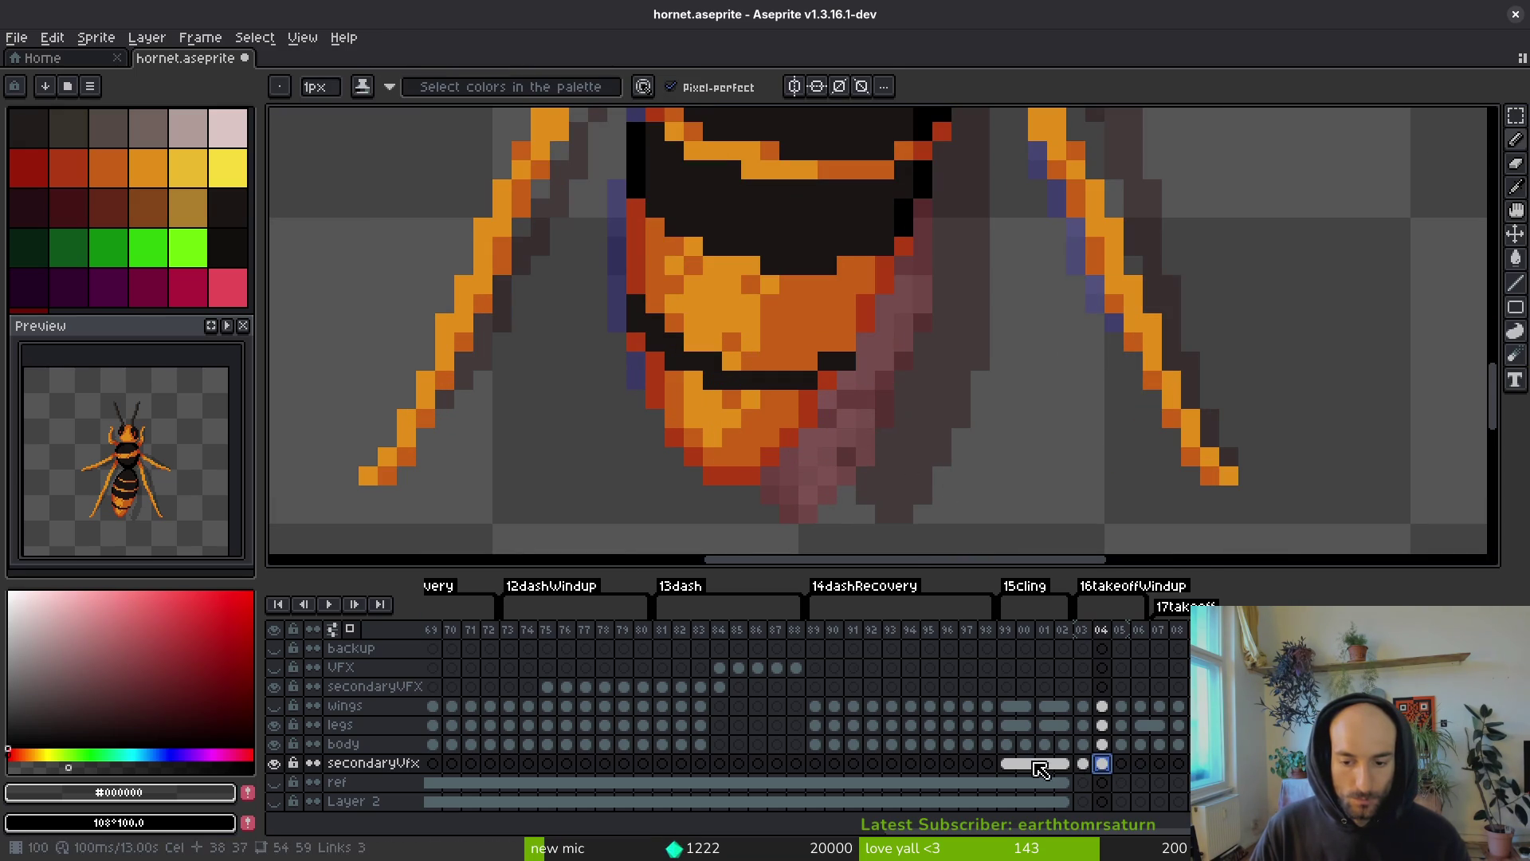
pyautogui.rightClick(1102, 762)
pyautogui.click(1152, 745)
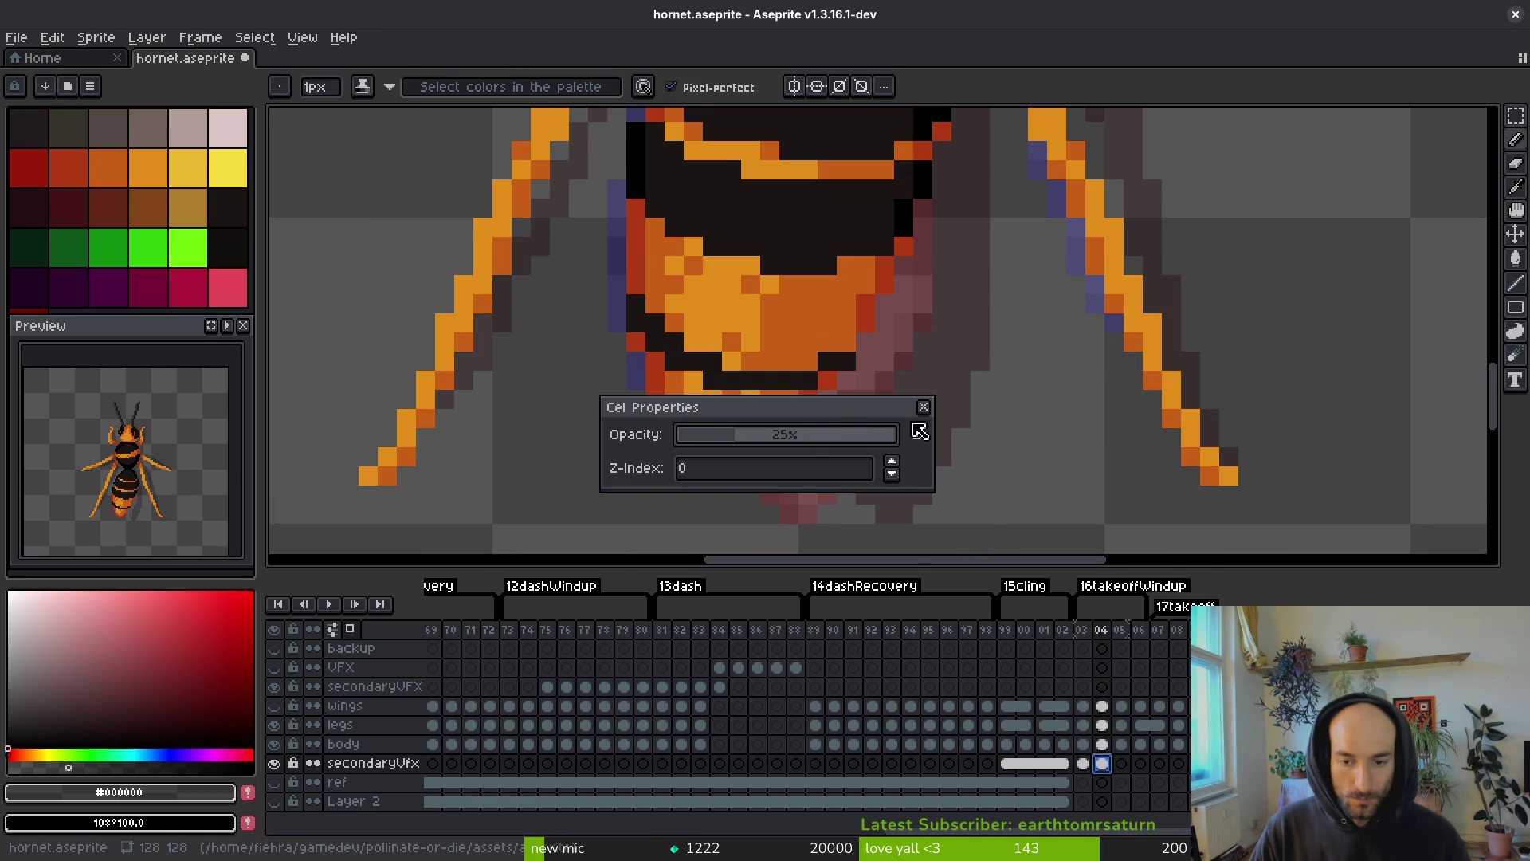
pyautogui.moveTo(809, 436); pyautogui.dragTo(994, 454)
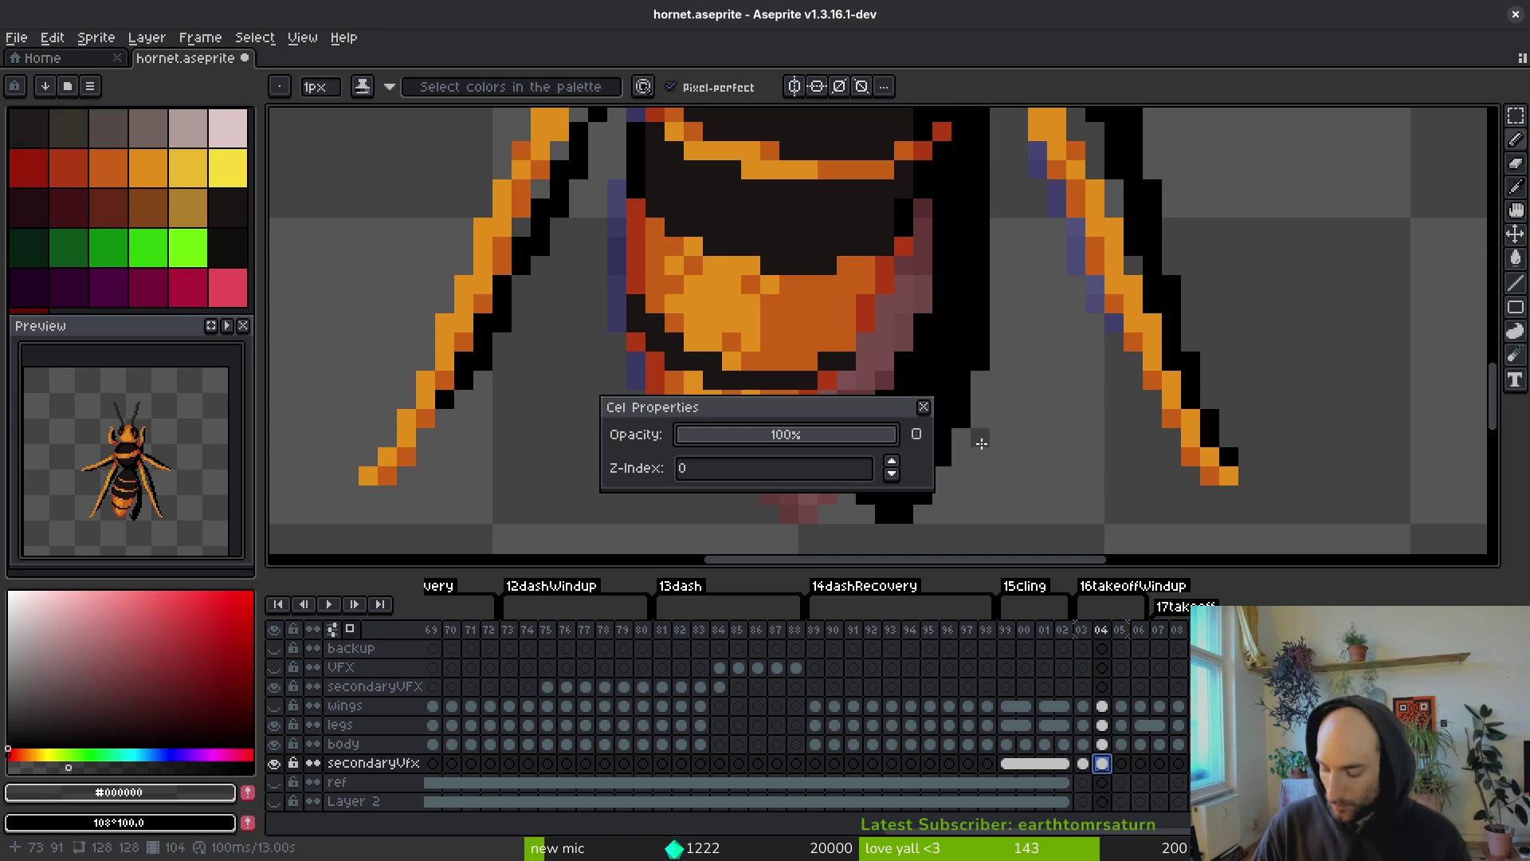
# - Erase shadow along the abdomen's right edge to its tip, then redraw its black lower-right outline
pyautogui.press('Escape')
pyautogui.press('i')
pyautogui.press('b')
pyautogui.scroll(-3, 942, 419)
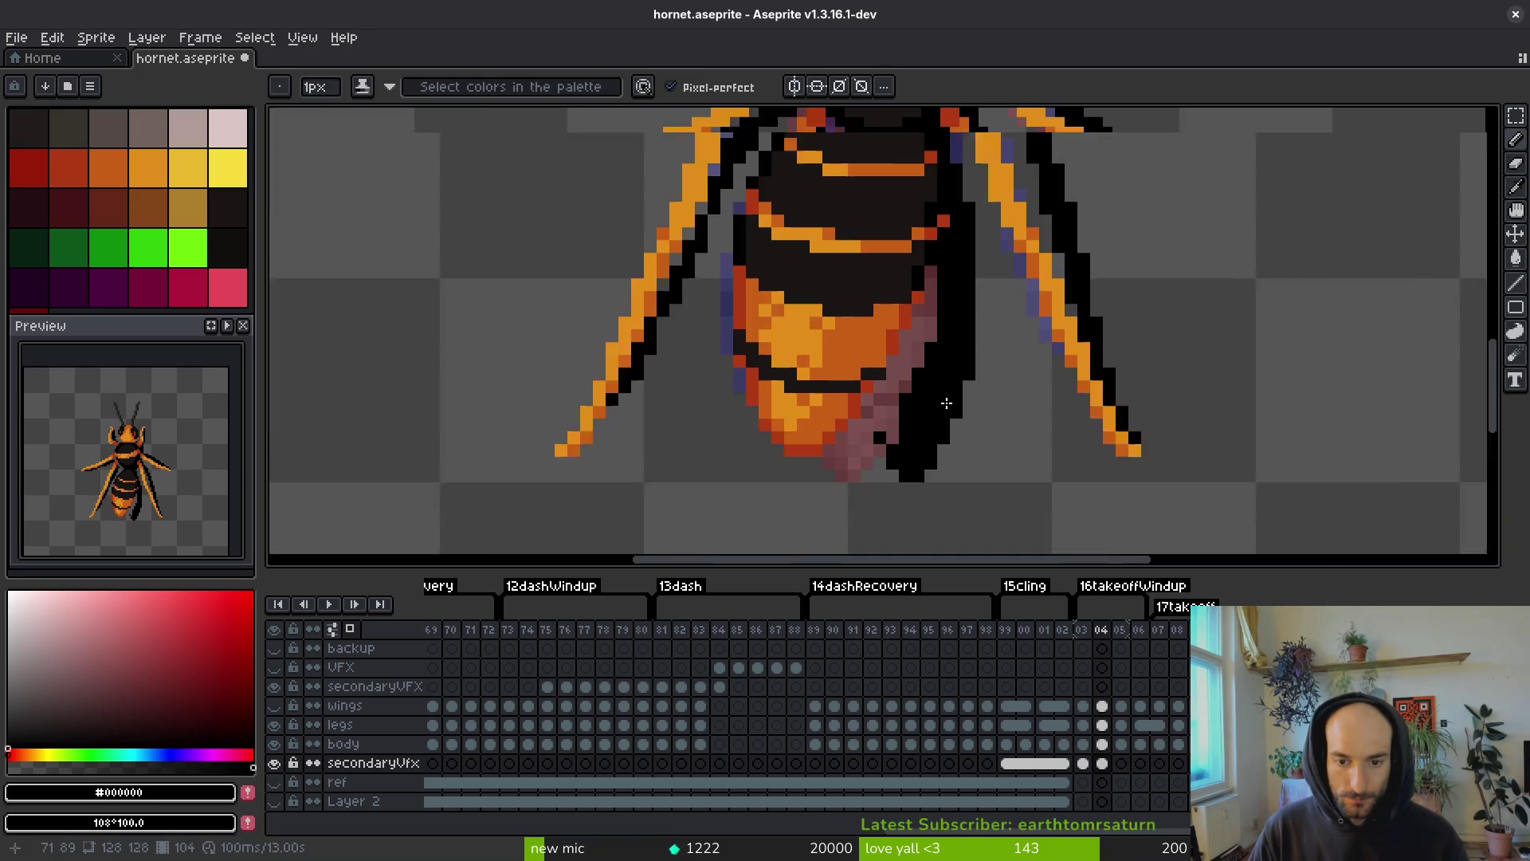
pyautogui.press('e')
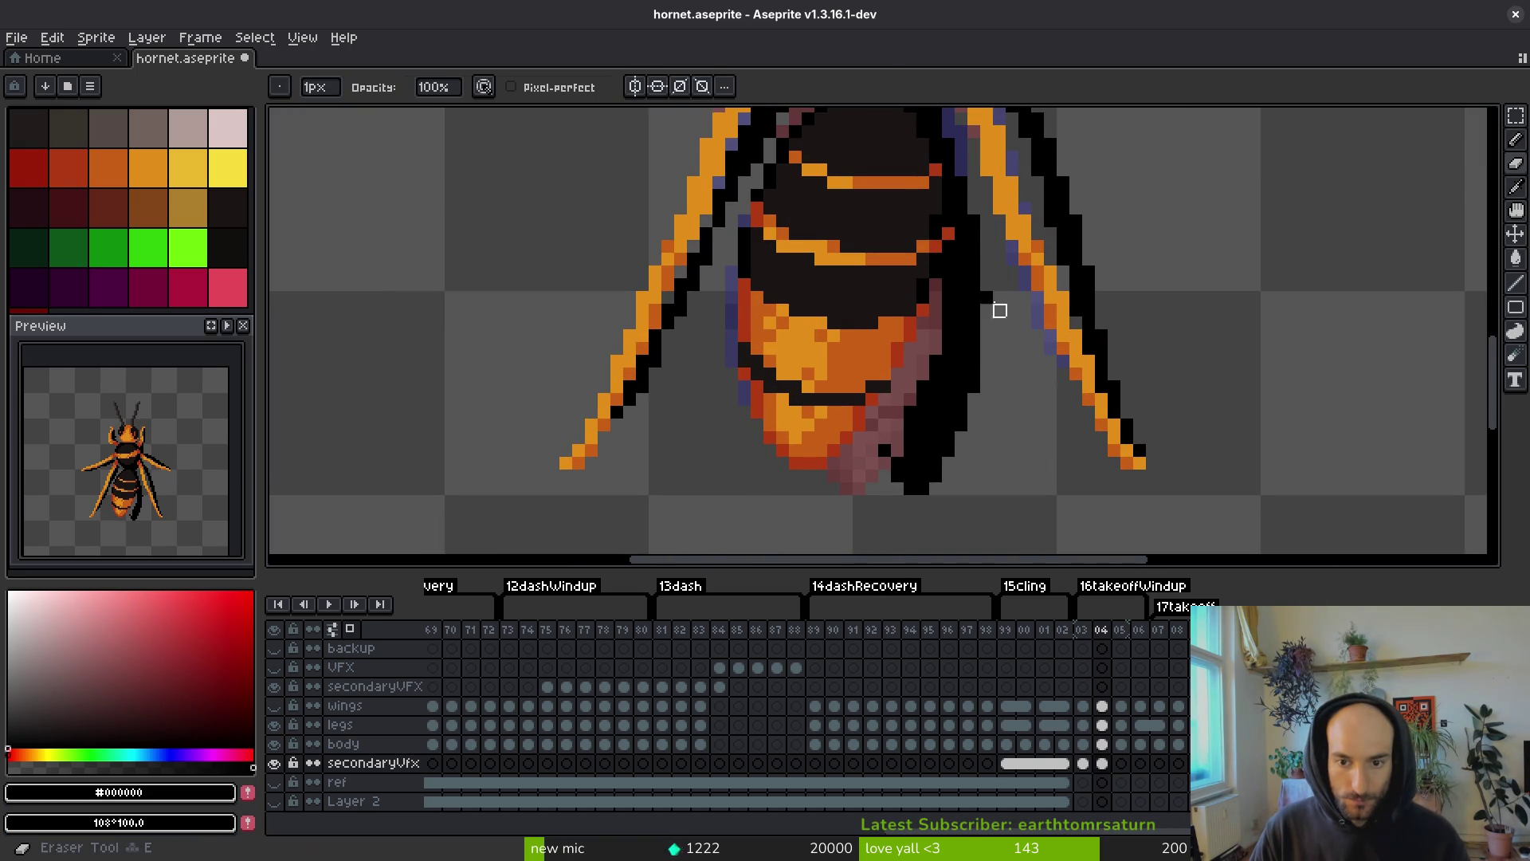
pyautogui.moveTo(973, 349); pyautogui.dragTo(908, 499)
pyautogui.moveTo(983, 358)
pyautogui.mouseDown()
pyautogui.moveTo(974, 426)
pyautogui.moveTo(898, 447)
pyautogui.moveTo(886, 476)
pyautogui.mouseUp()
pyautogui.press('b')
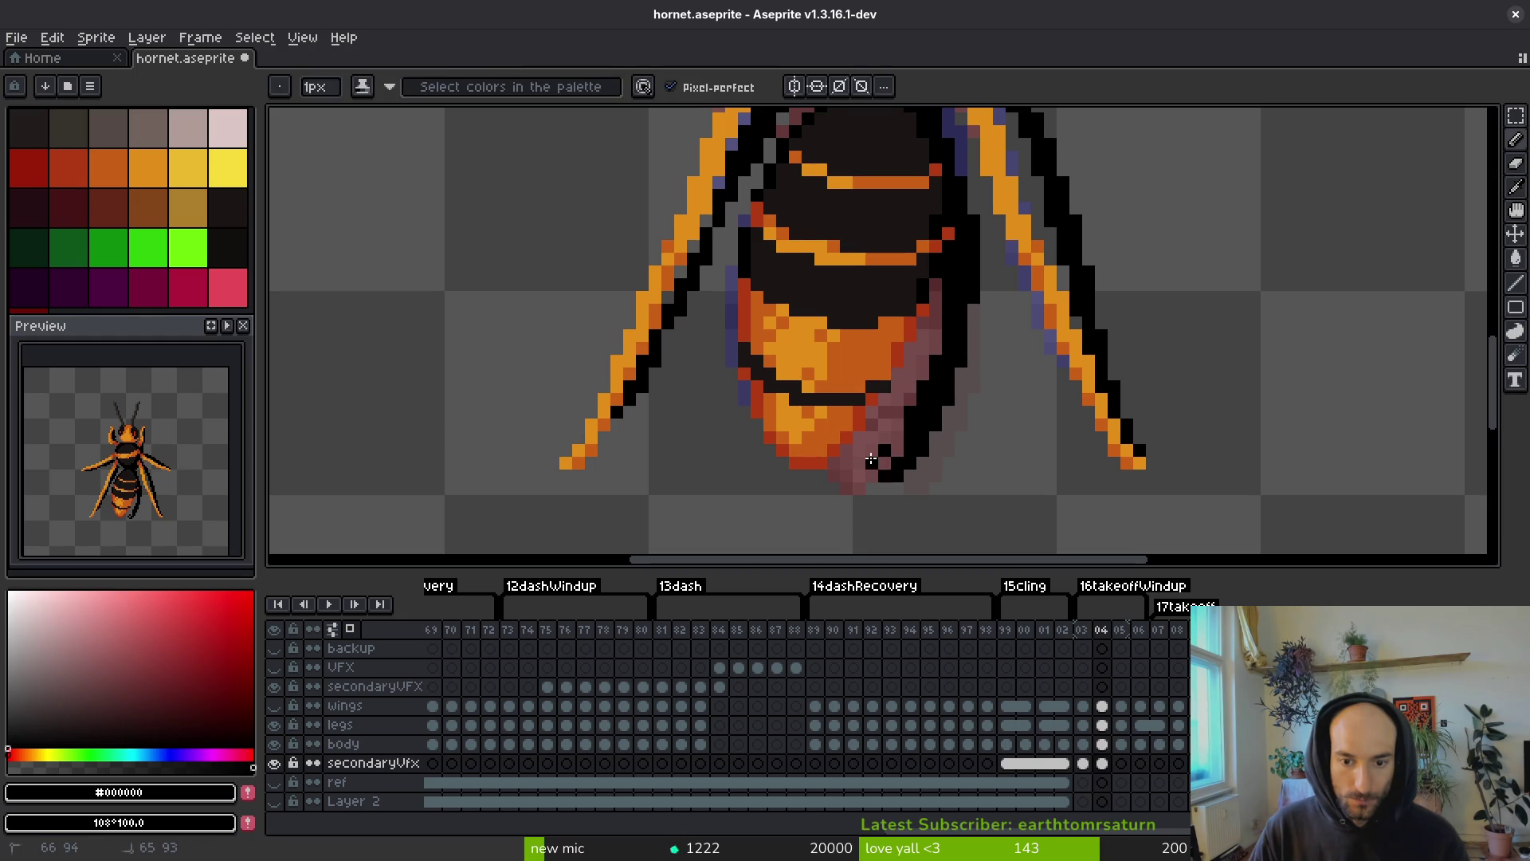
pyautogui.click(881, 416)
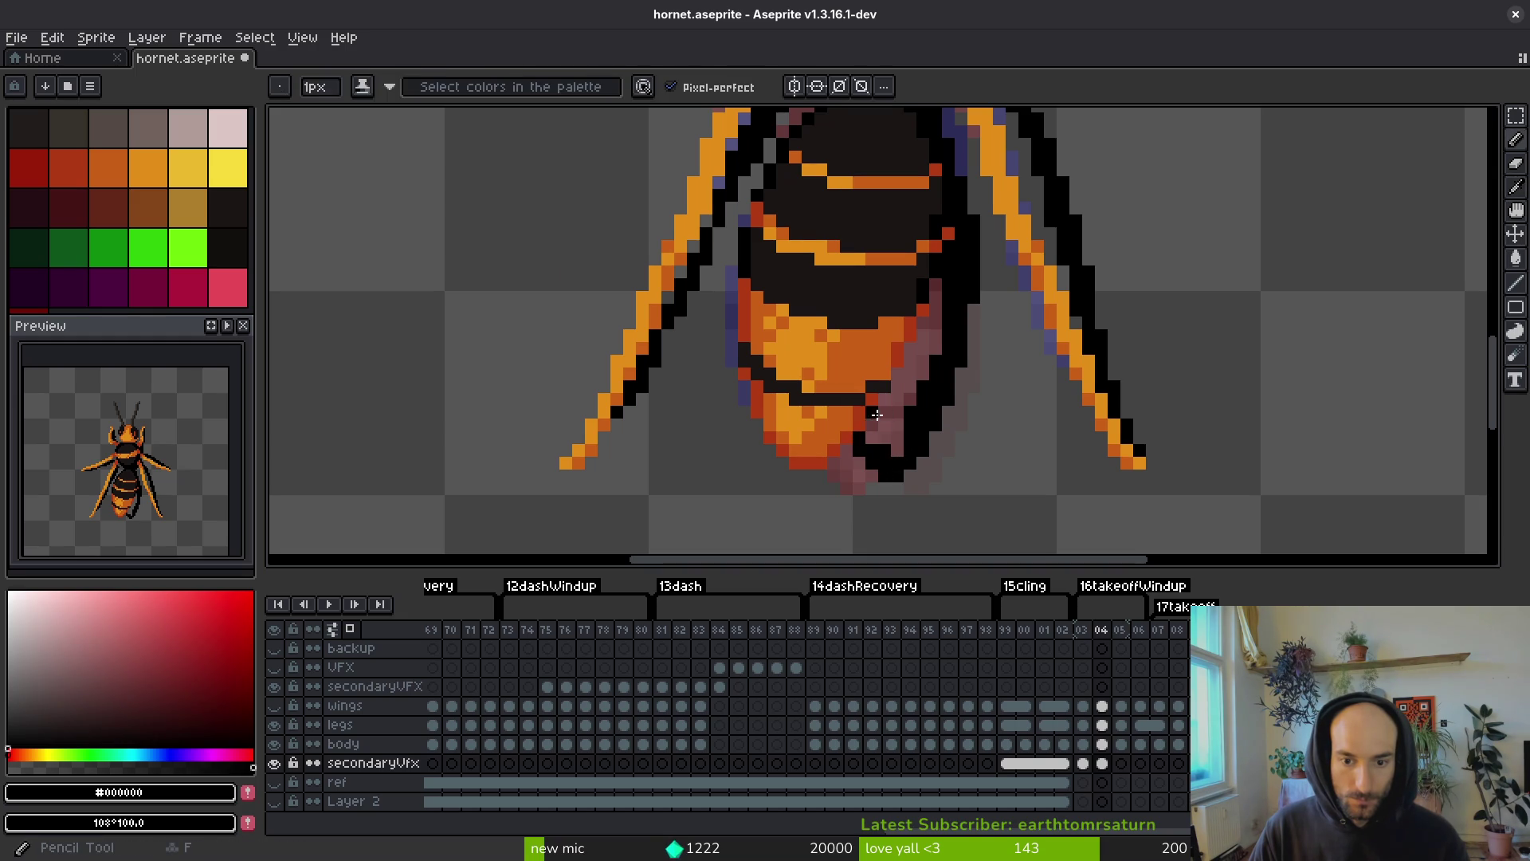
pyautogui.moveTo(877, 420)
pyautogui.mouseDown()
pyautogui.moveTo(875, 442)
pyautogui.moveTo(890, 410)
pyautogui.mouseUp()
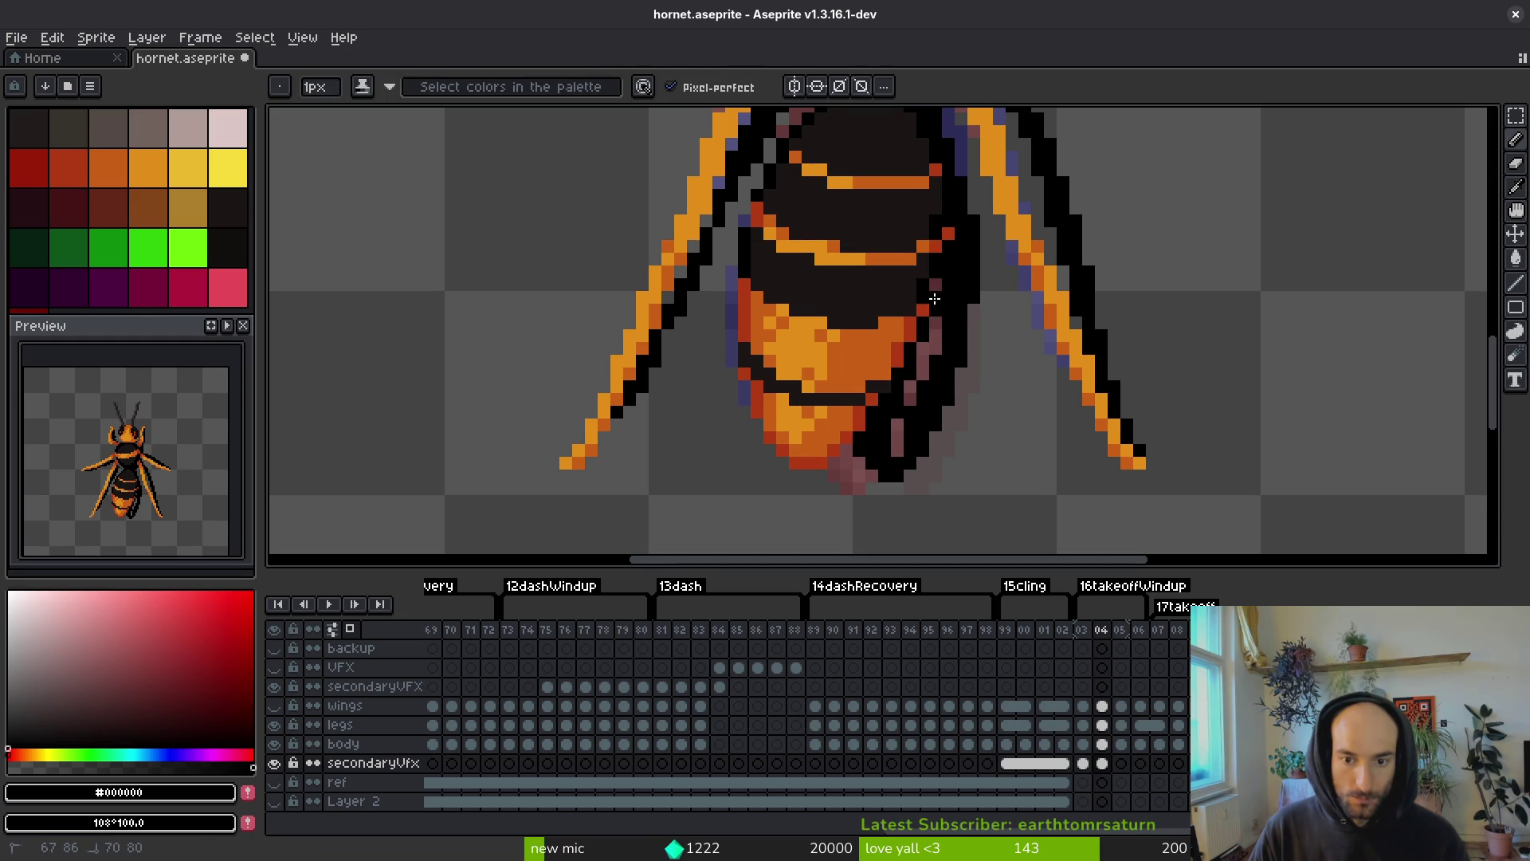
# - Compare with frame 03, then clear shadow beside the left leg and add black touch-up pixels
pyautogui.scroll(-2, 896, 454)
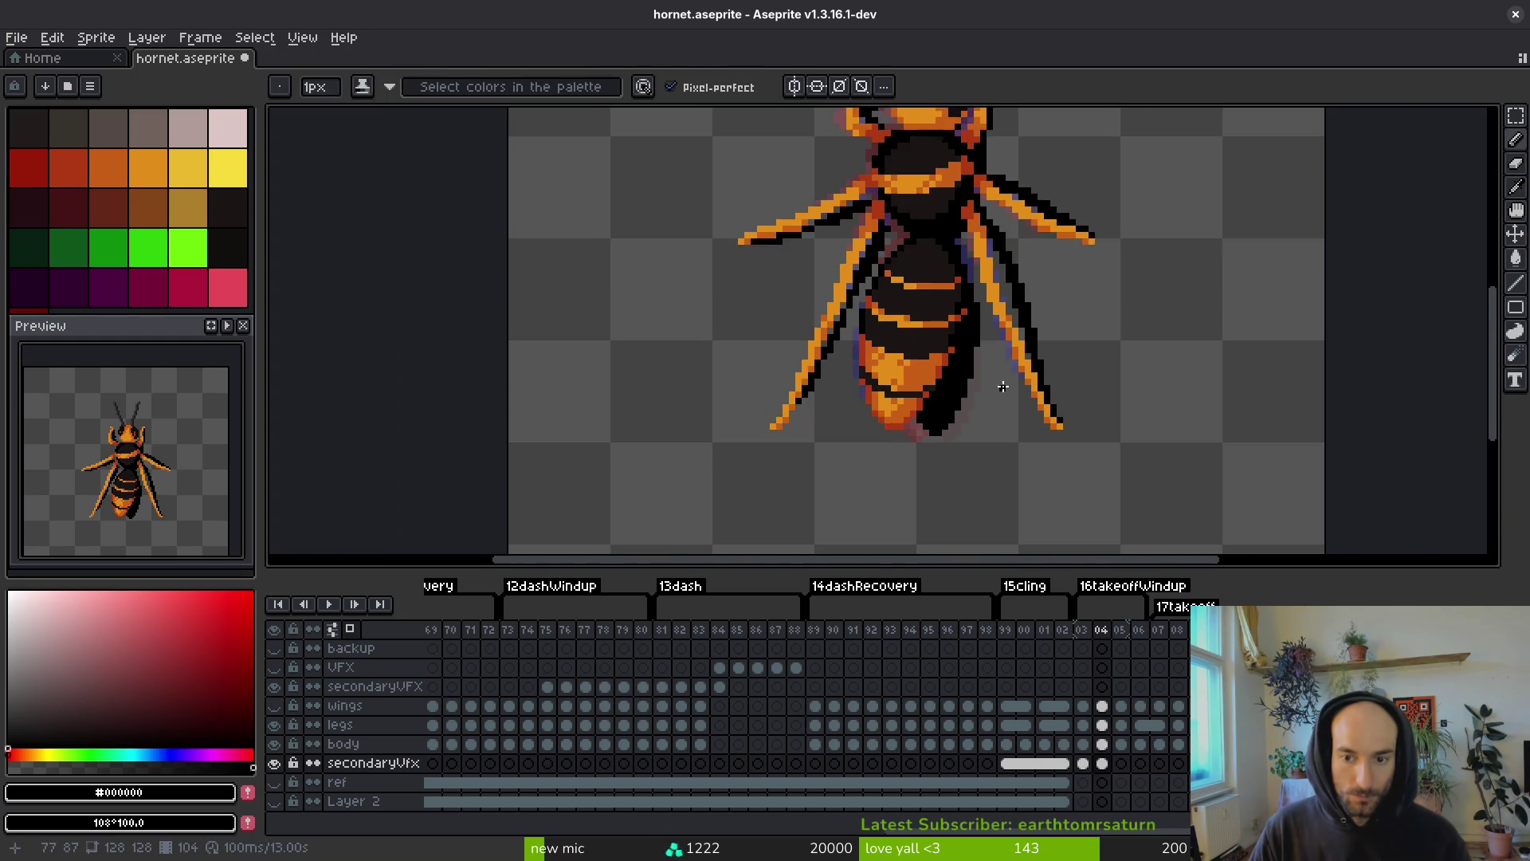
pyautogui.scroll(1, 956, 399)
pyautogui.scroll(-1, 1025, 385)
pyautogui.press('Left')
pyautogui.press('i')
pyautogui.press('Right')
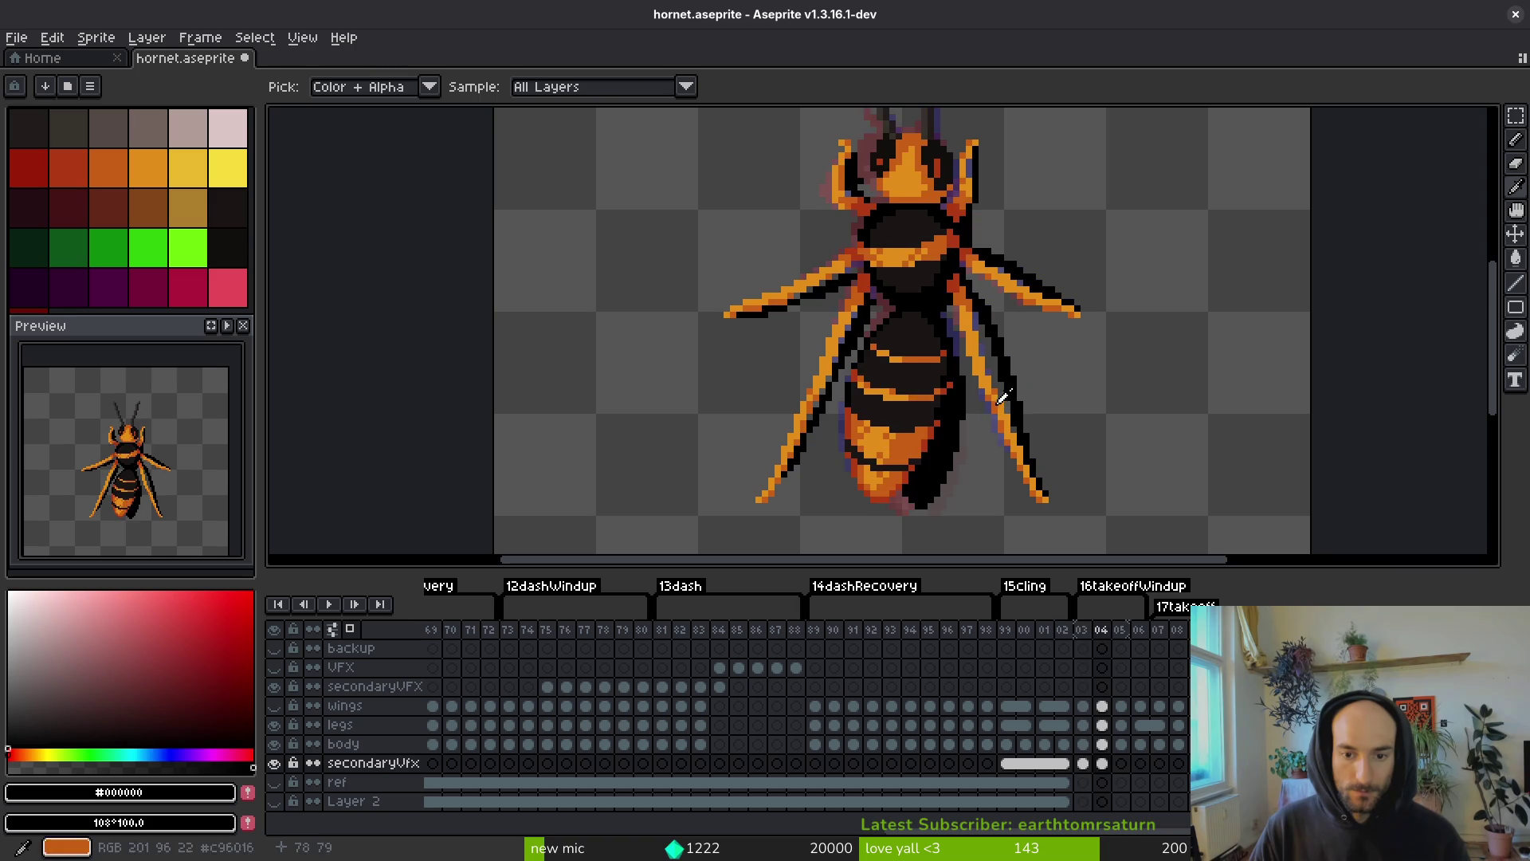
pyautogui.press('Left')
pyautogui.press('Right')
pyautogui.press('b')
pyautogui.scroll(2, 894, 275)
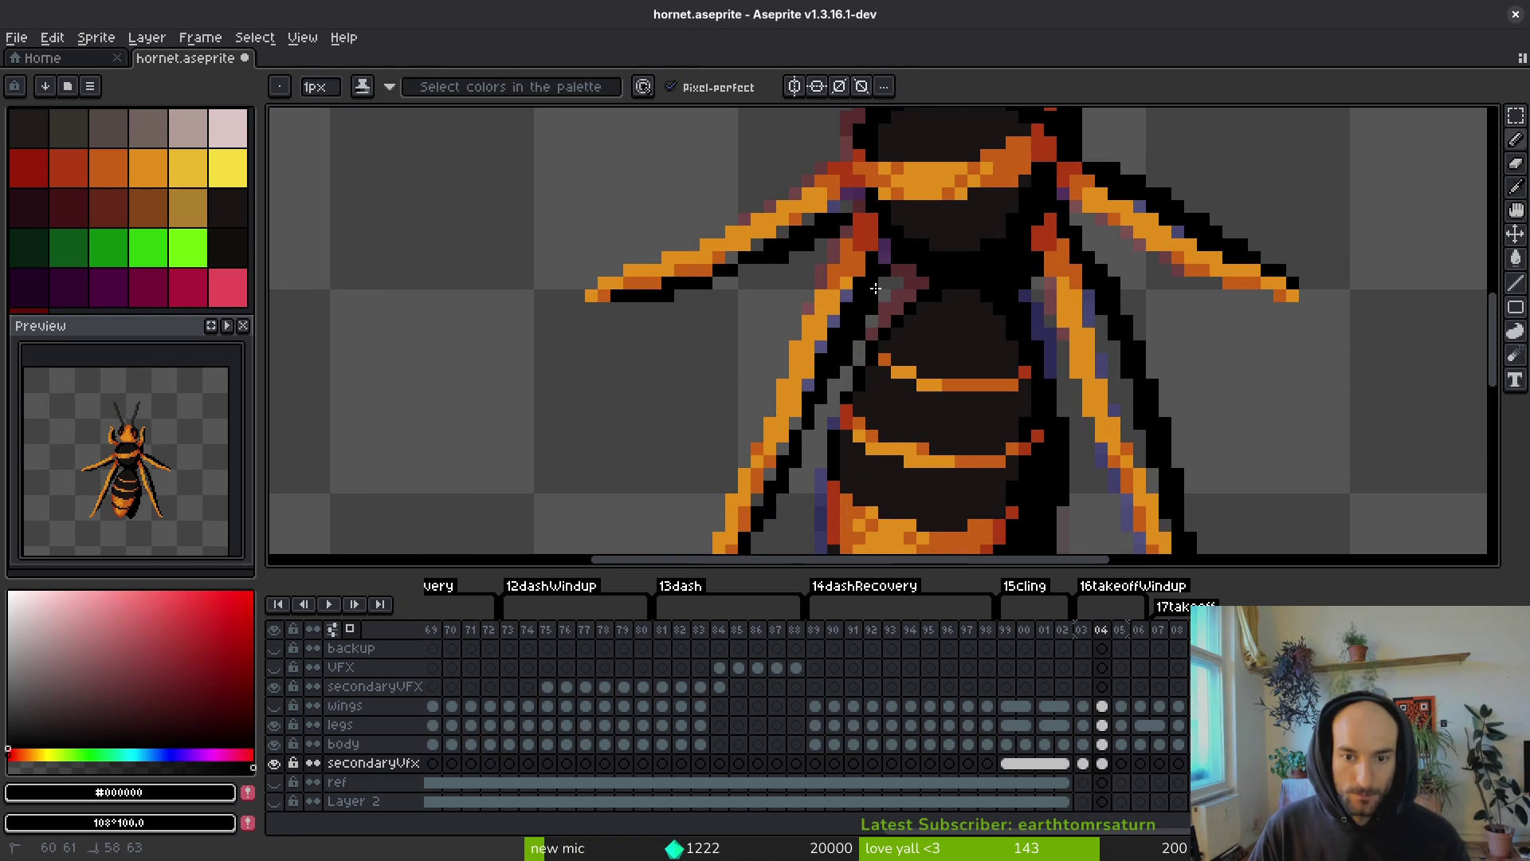
pyautogui.keyDown('alt'); pyautogui.click(881, 256); pyautogui.keyUp('alt')
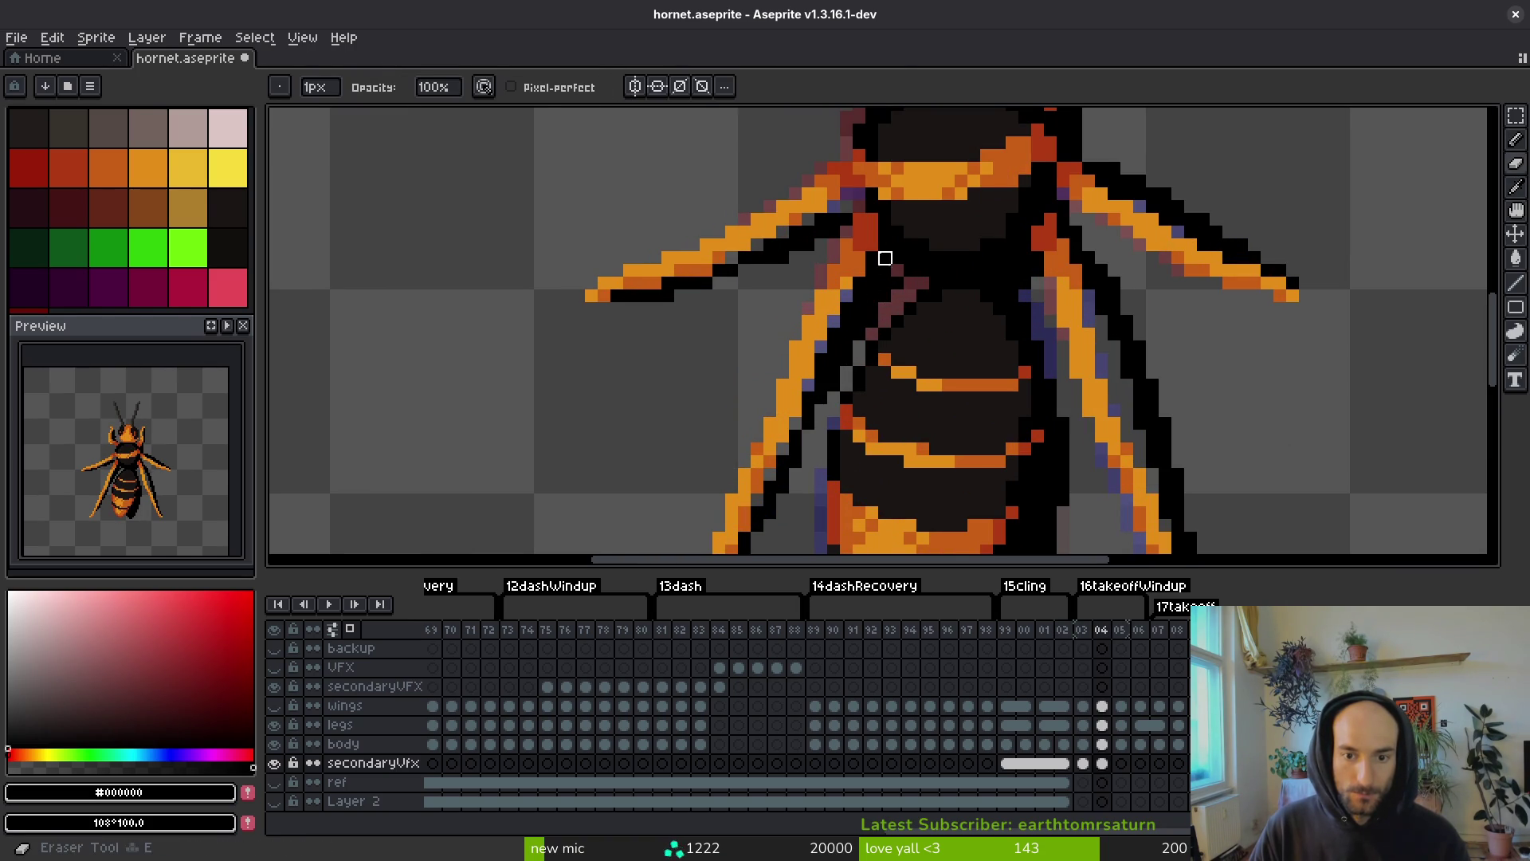
pyautogui.moveTo(881, 255); pyautogui.dragTo(832, 339)
pyautogui.keyDown('alt'); pyautogui.click(881, 263); pyautogui.keyUp('alt')
pyautogui.click(894, 274)
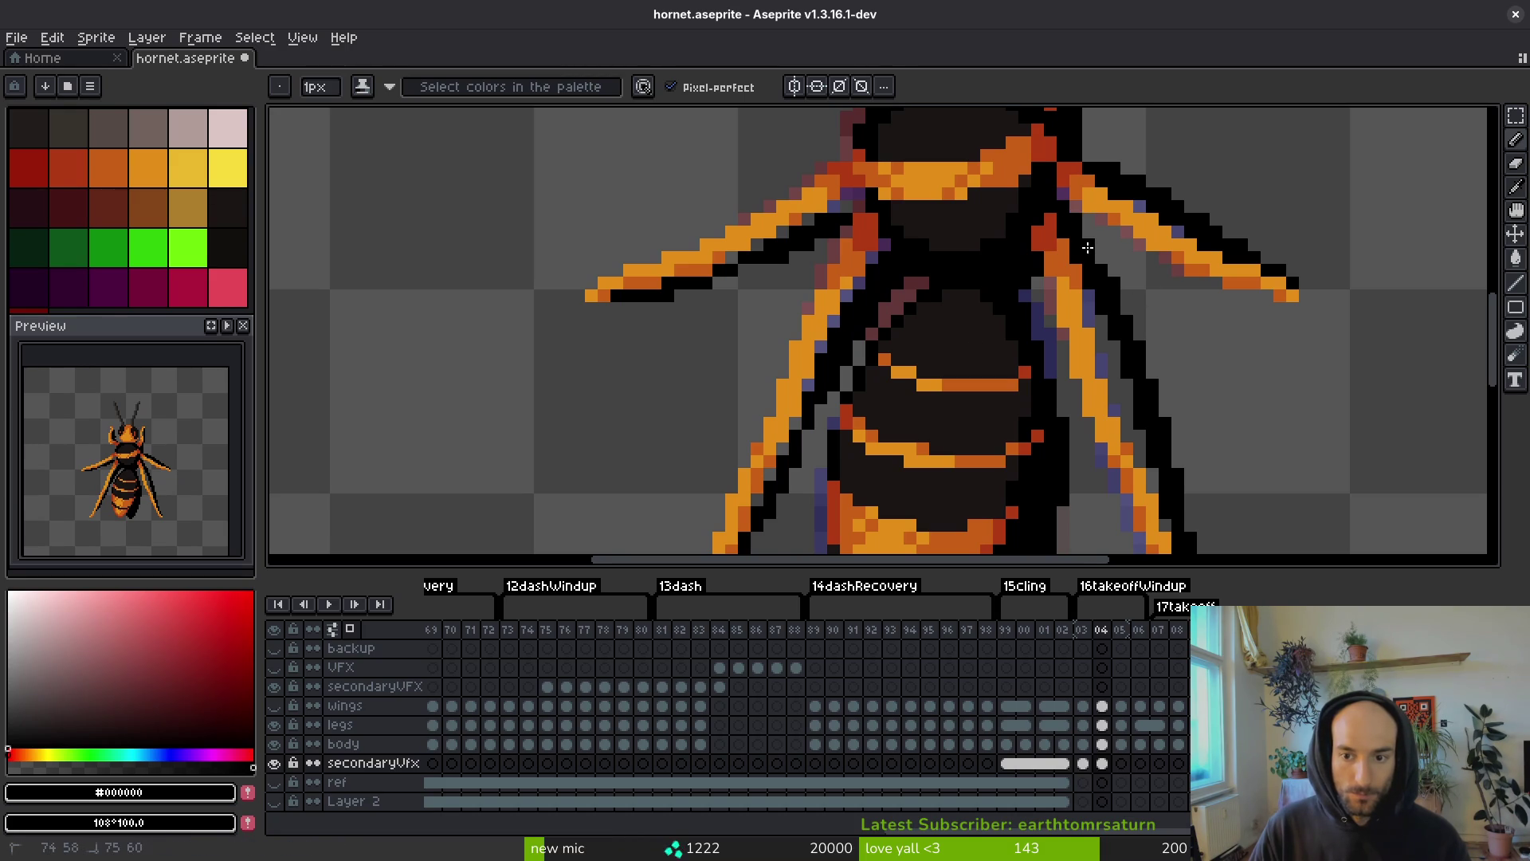
pyautogui.scroll(-2, 1158, 215)
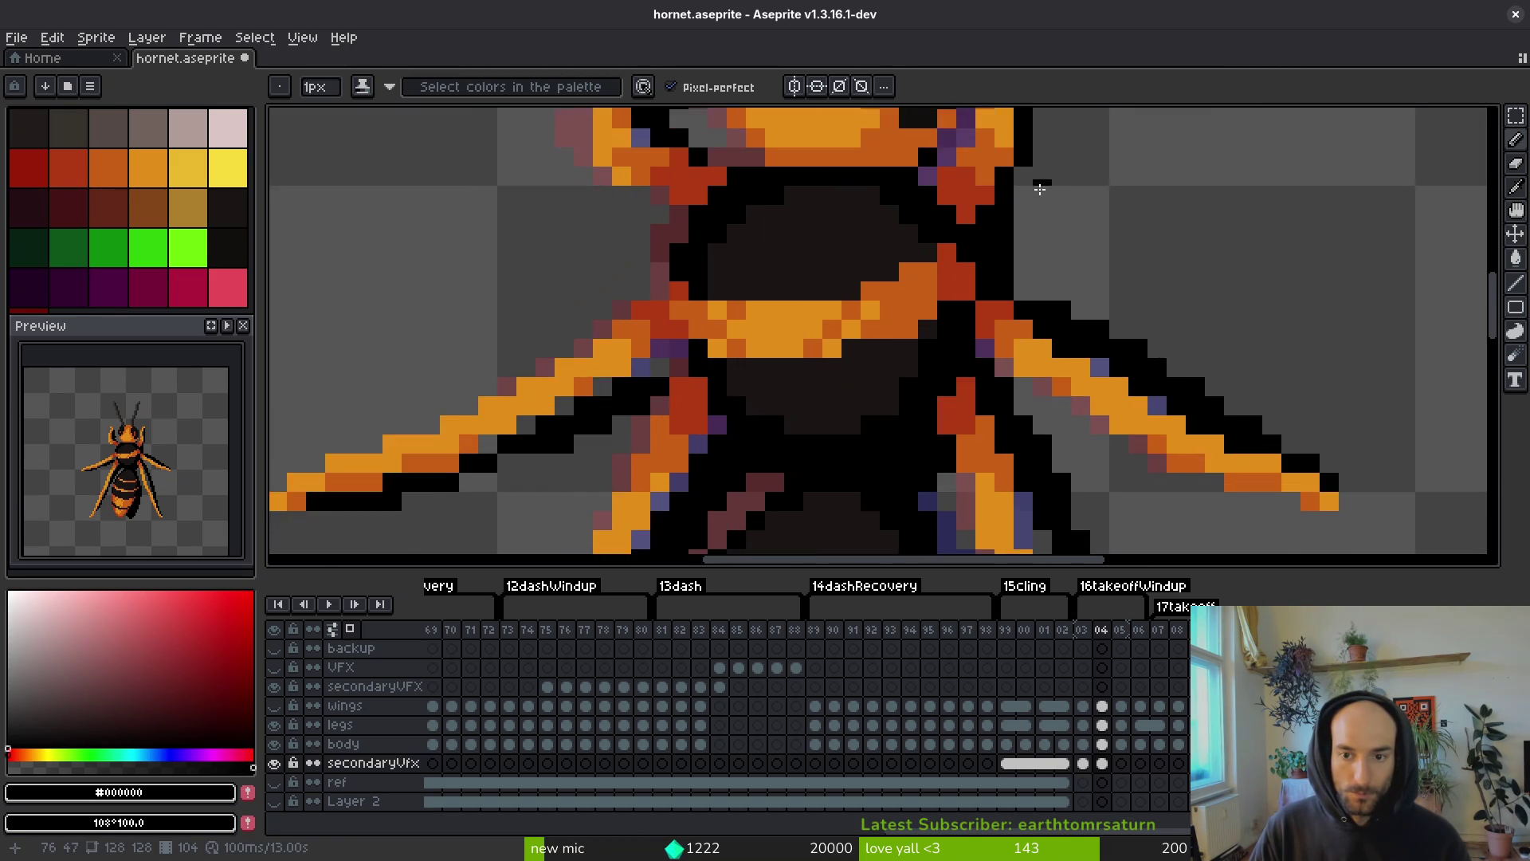
# - Compare frames 03–05, then draw a black line down the wing's right edge on frame 05
pyautogui.scroll(3, 1035, 188)
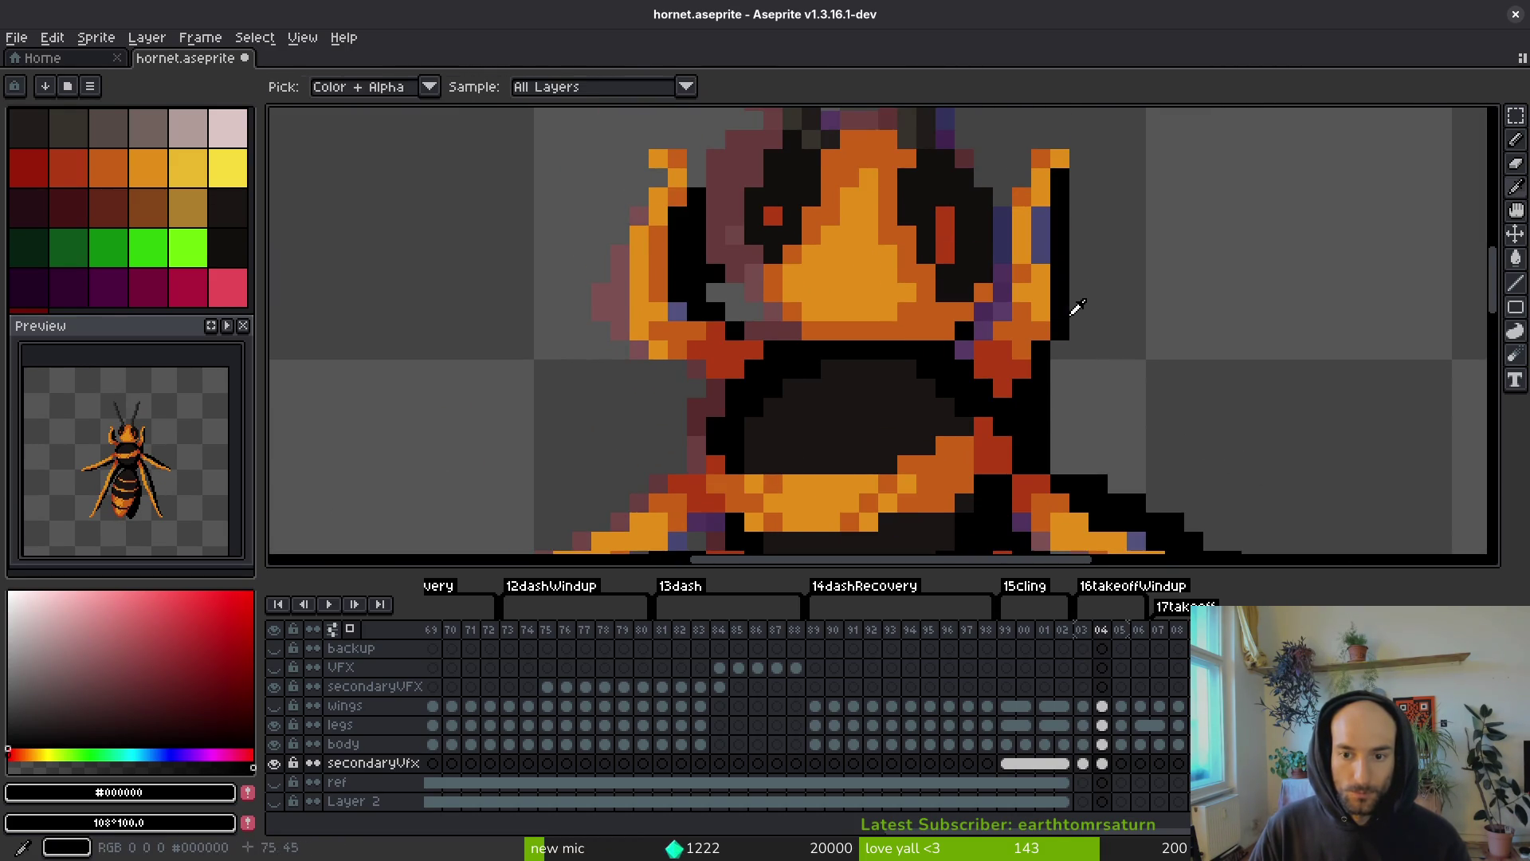
pyautogui.press(',')
pyautogui.scroll(-3, 1073, 319)
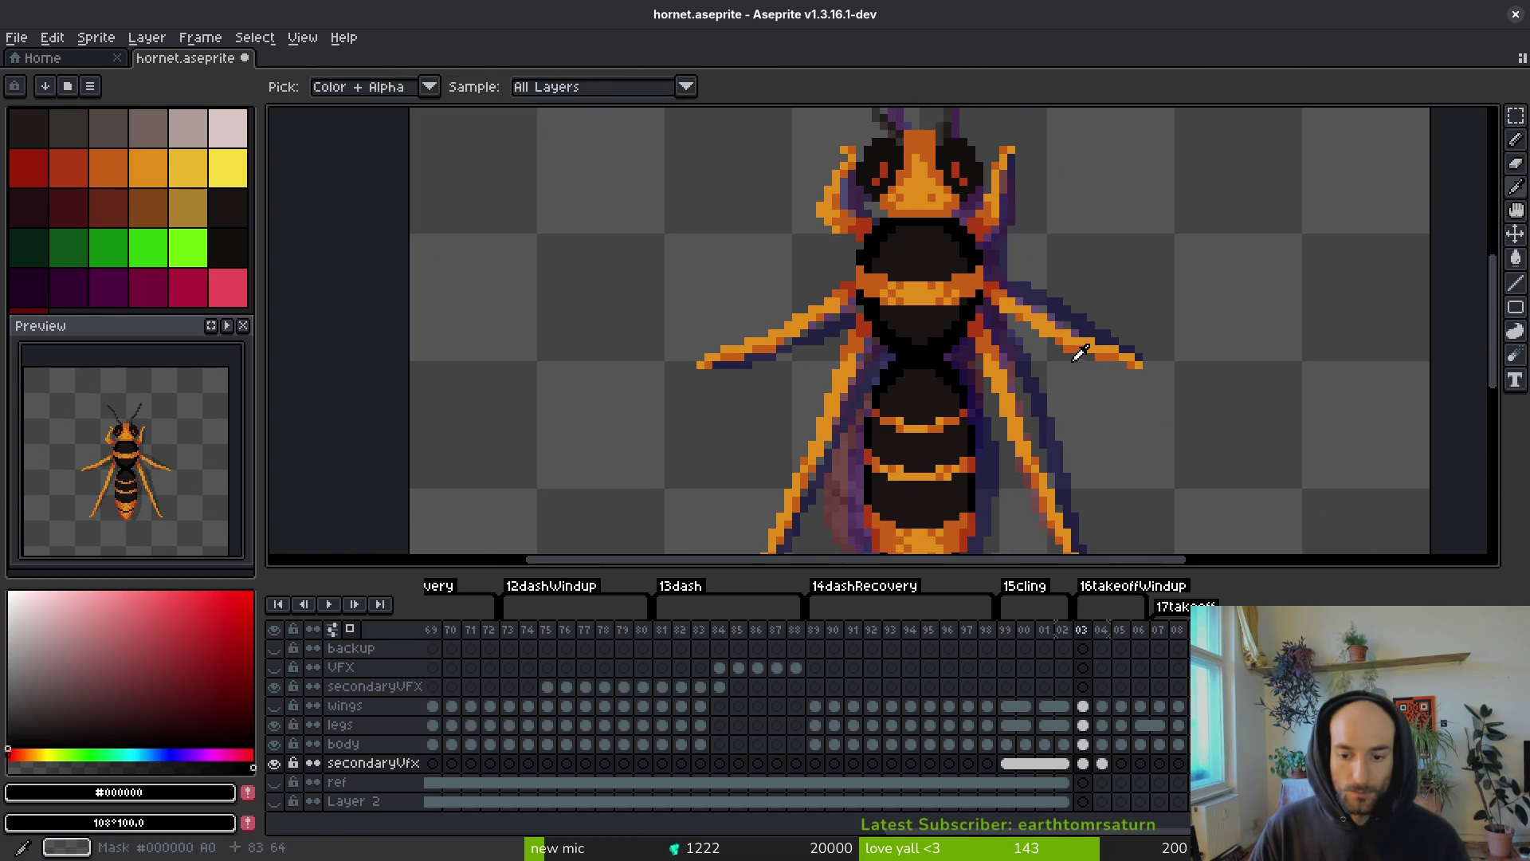
pyautogui.press('.')
pyautogui.press('.')
pyautogui.scroll(2, 1017, 255)
pyautogui.press(',')
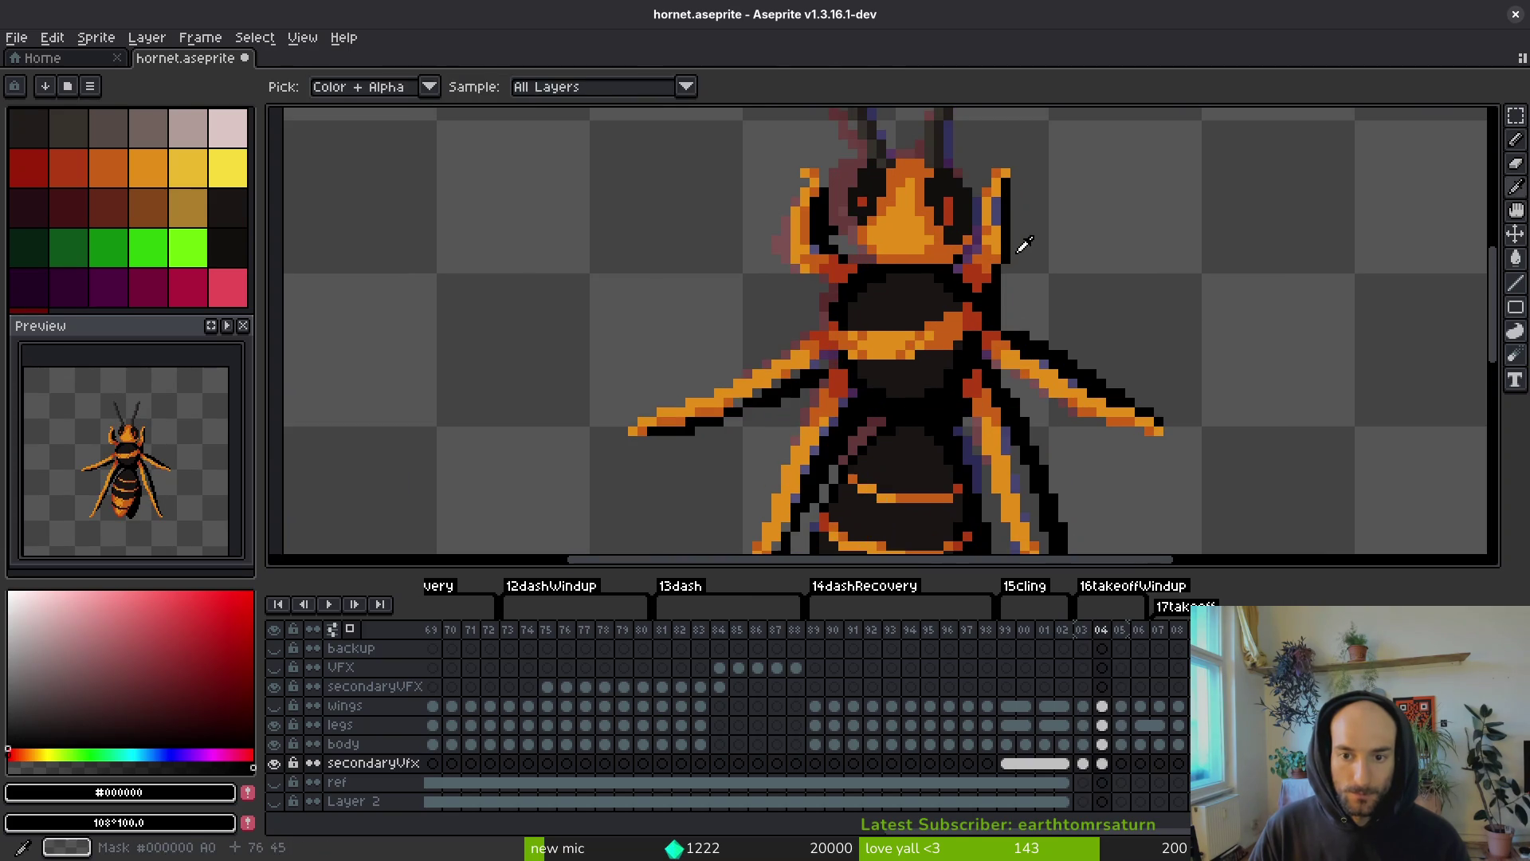
pyautogui.scroll(2, 1017, 256)
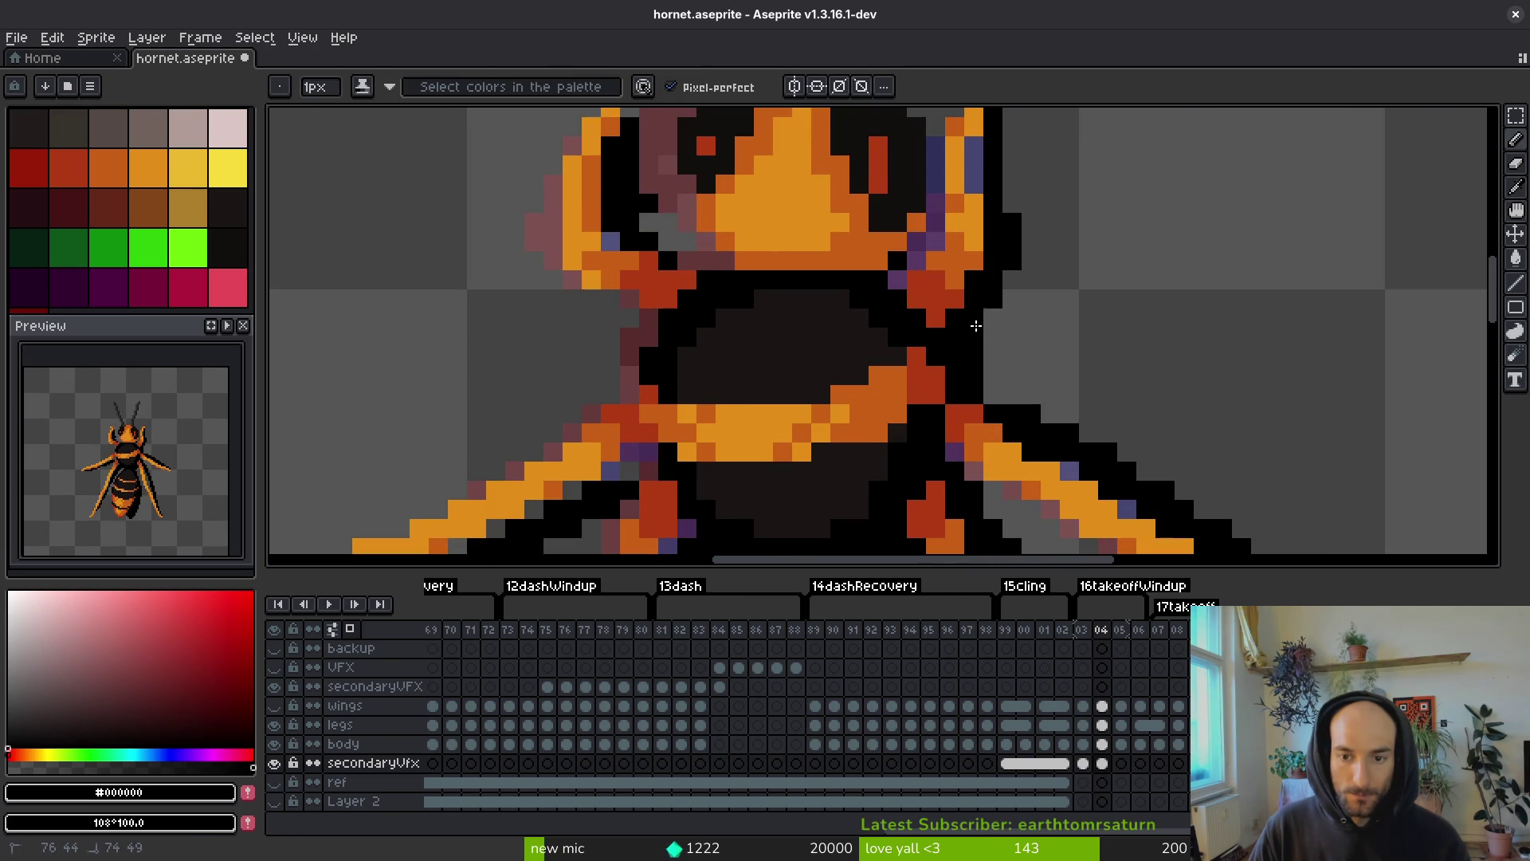
pyautogui.press('.')
pyautogui.scroll(2, 1011, 146)
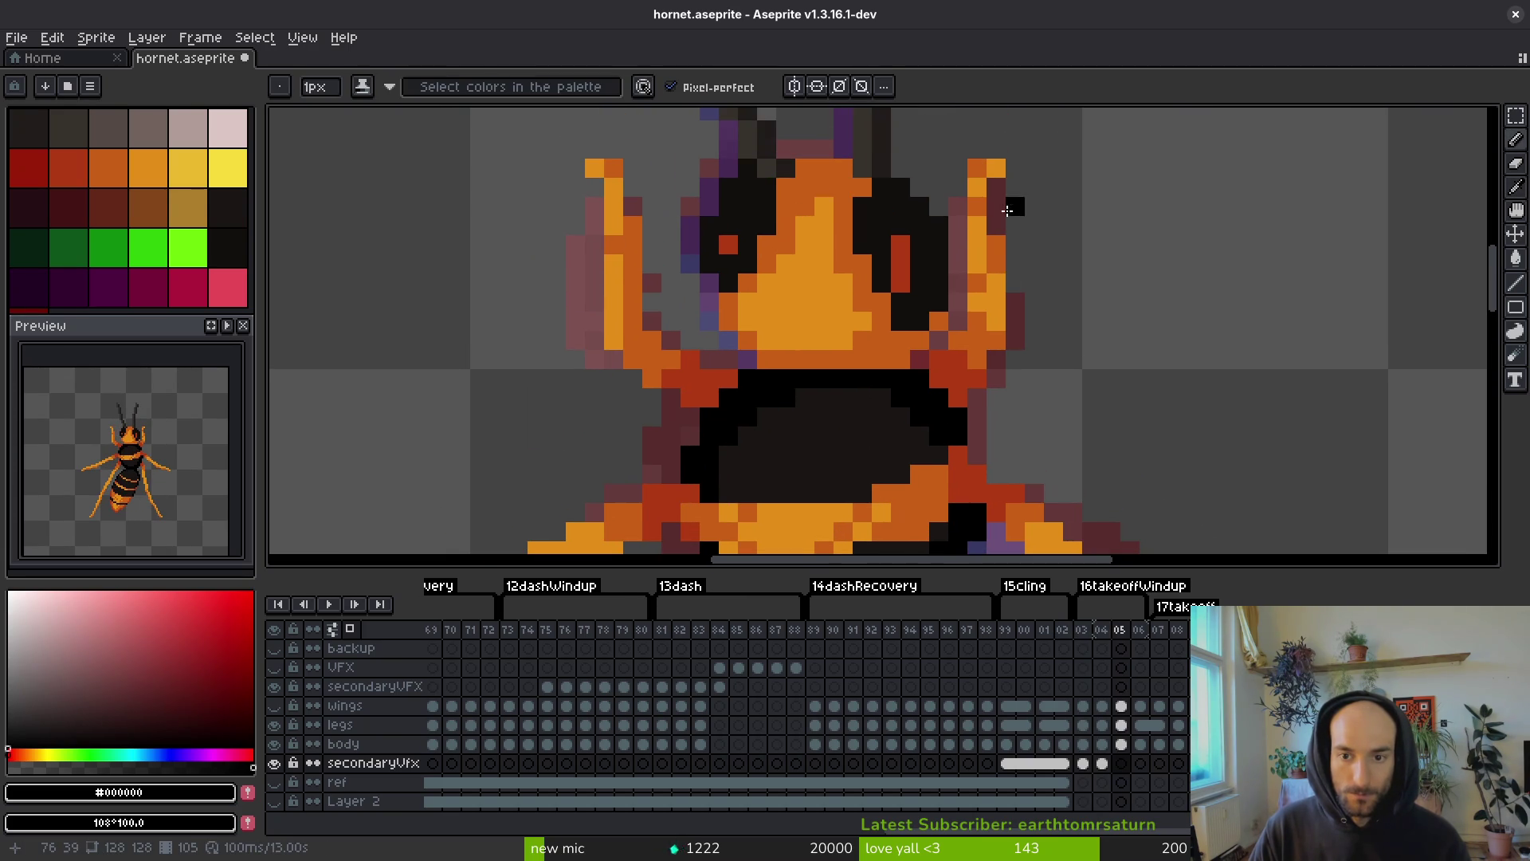
pyautogui.moveTo(996, 179)
pyautogui.mouseDown()
pyautogui.moveTo(1015, 382)
pyautogui.moveTo(977, 398)
pyautogui.mouseUp()
# - Flip between frames 04 and 05 to compare the poses, settling on frame 05
pyautogui.scroll(-3, 1057, 304)
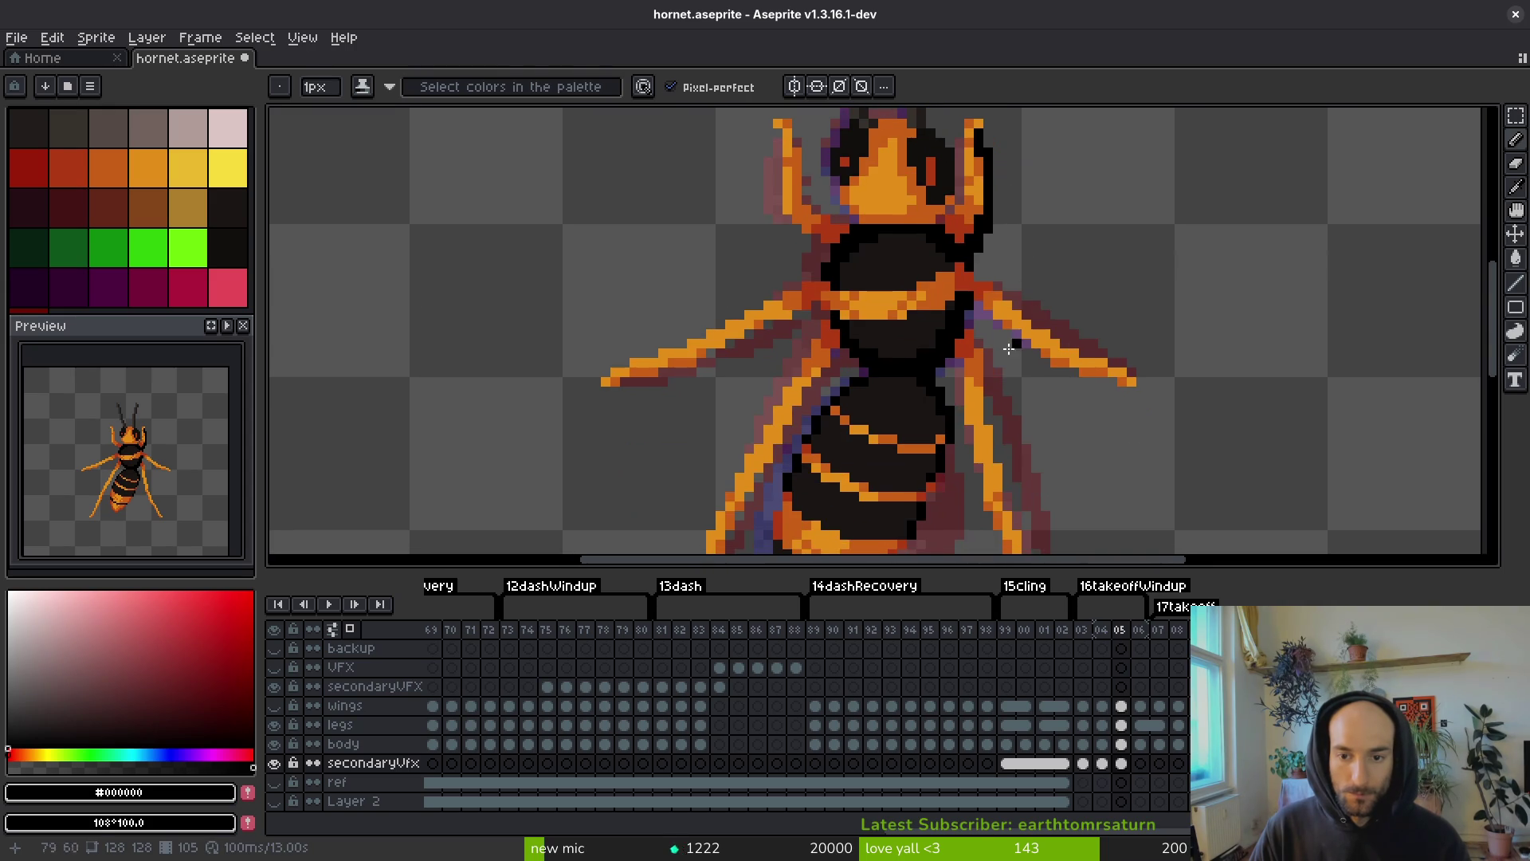
pyautogui.press(',')
pyautogui.press('alt')
pyautogui.scroll(2, 1020, 307)
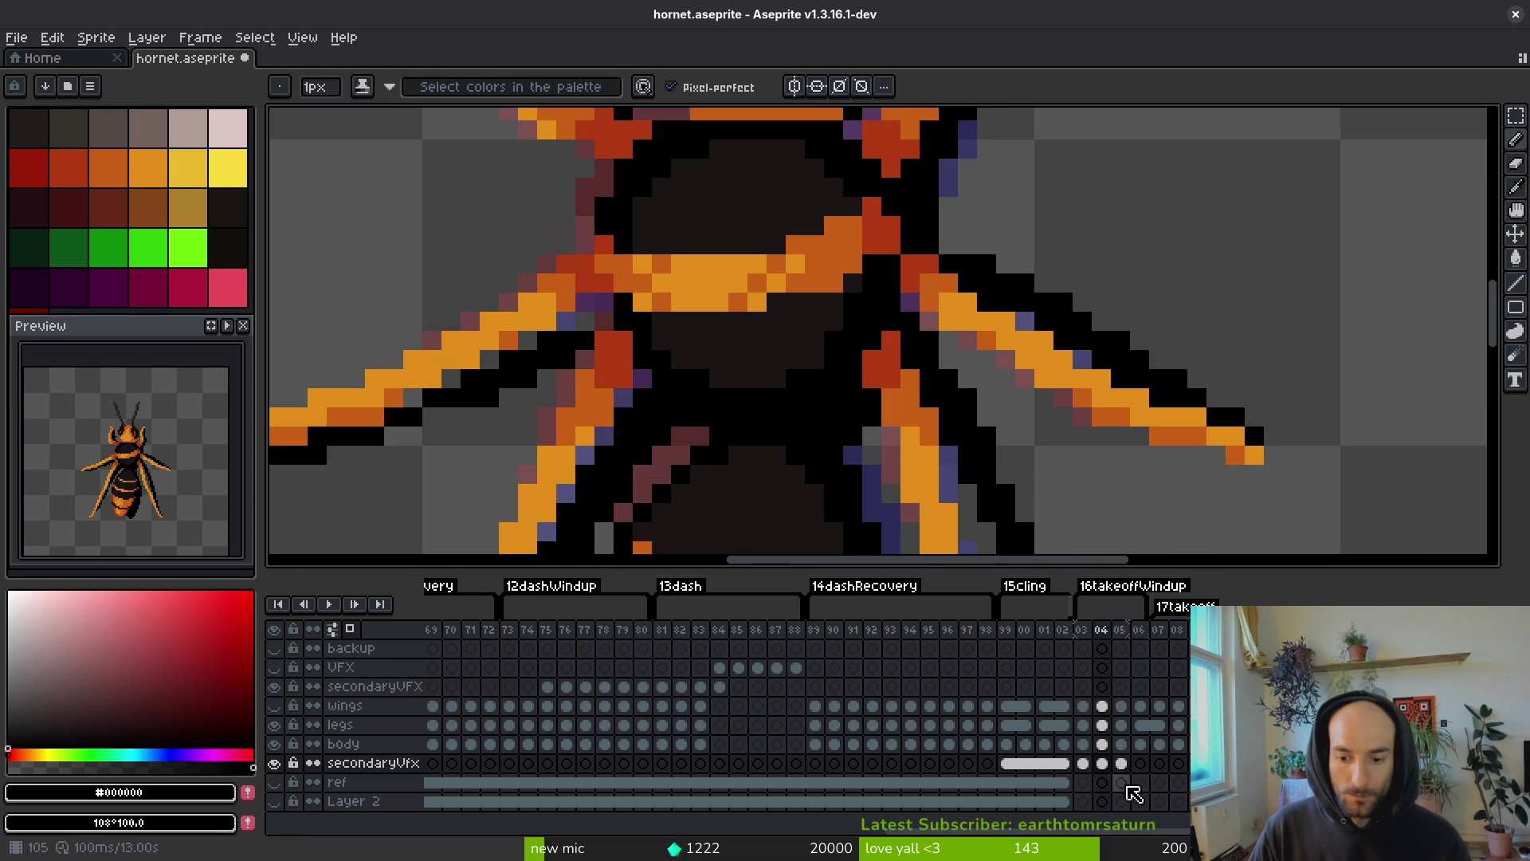
pyautogui.click(1121, 763)
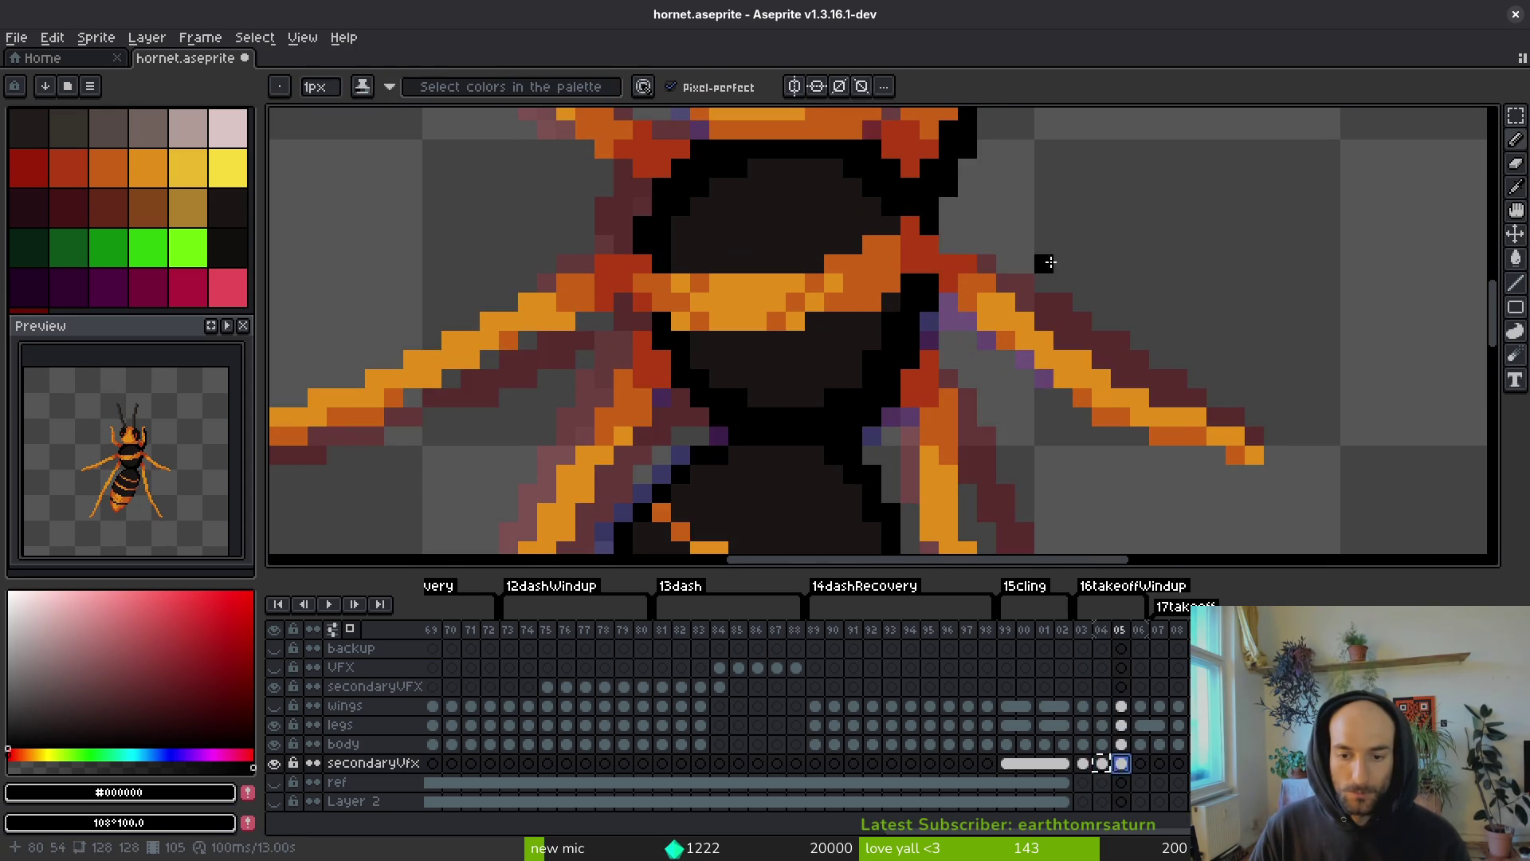
pyautogui.scroll(-2, 1044, 267)
pyautogui.scroll(1, 1052, 296)
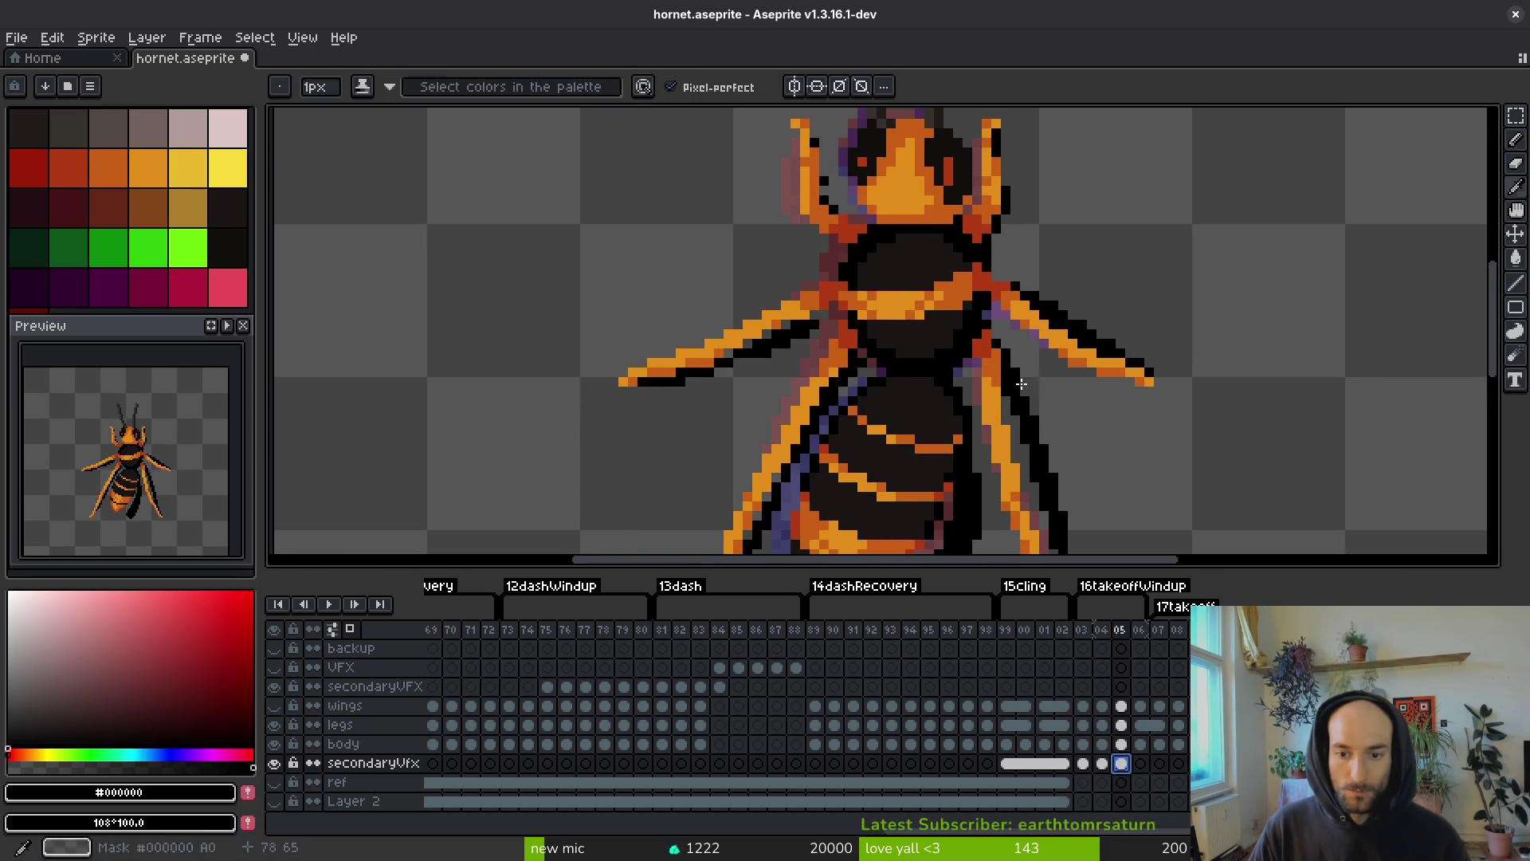
pyautogui.scroll(2, 996, 325)
pyautogui.hotkey('alt', 'f')
pyautogui.press('Escape')
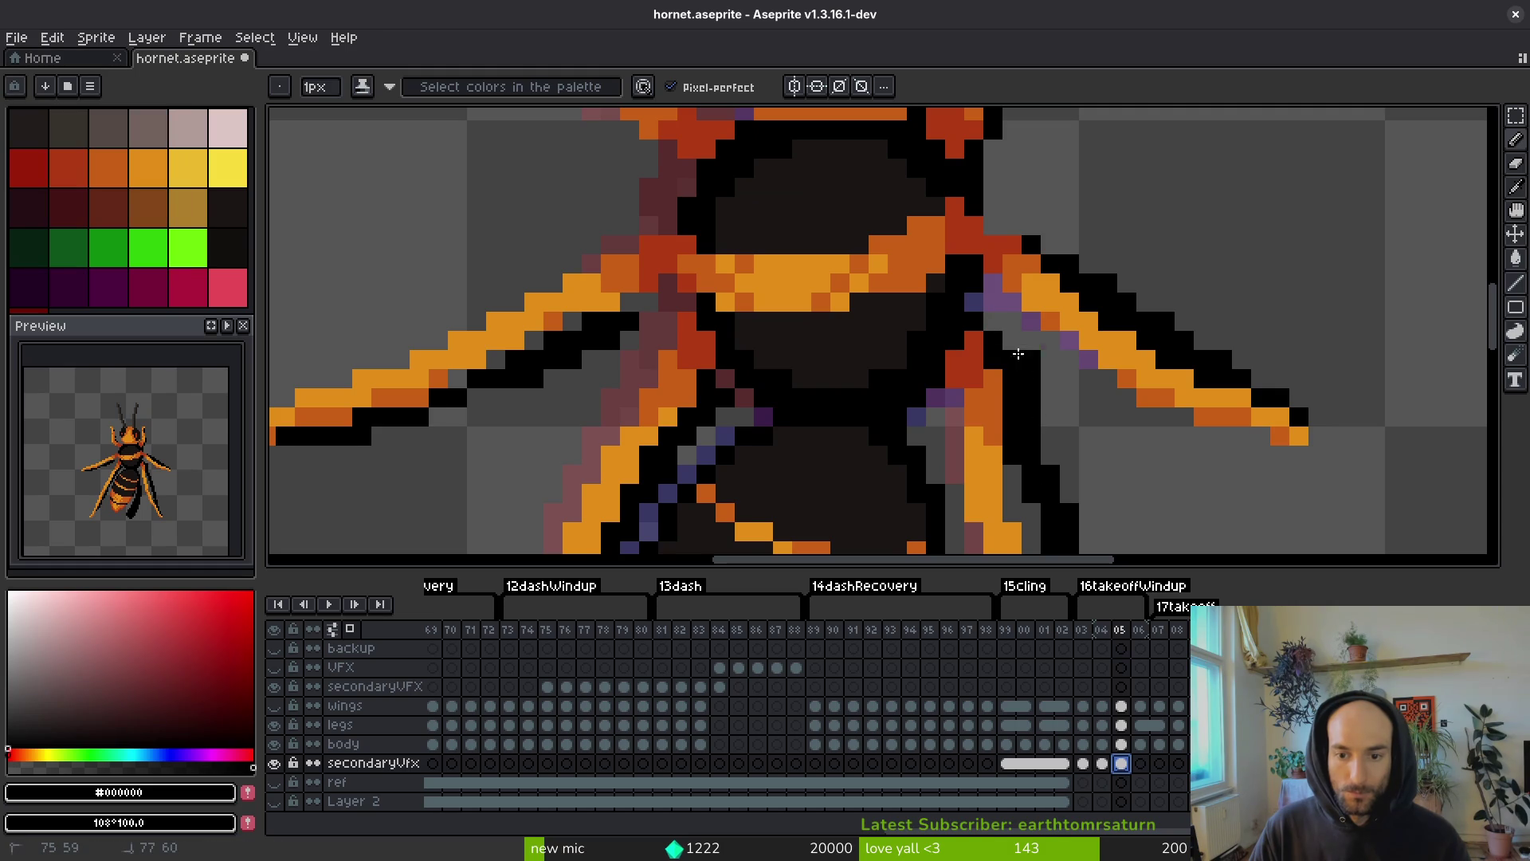
pyautogui.scroll(-3, 988, 374)
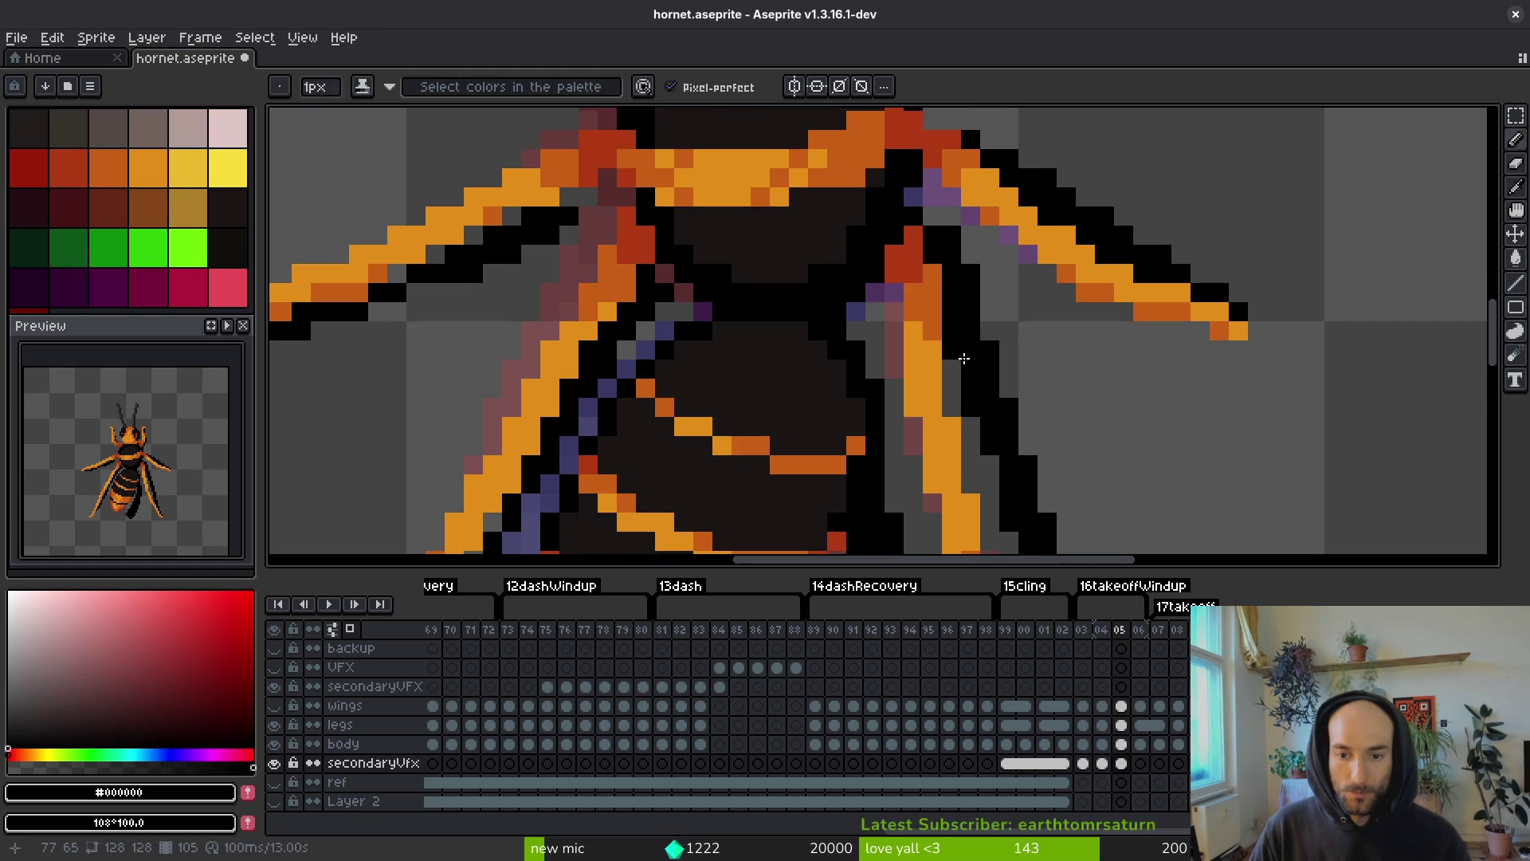
pyautogui.press('i')
pyautogui.scroll(-3, 996, 350)
pyautogui.scroll(-5, 982, 301)
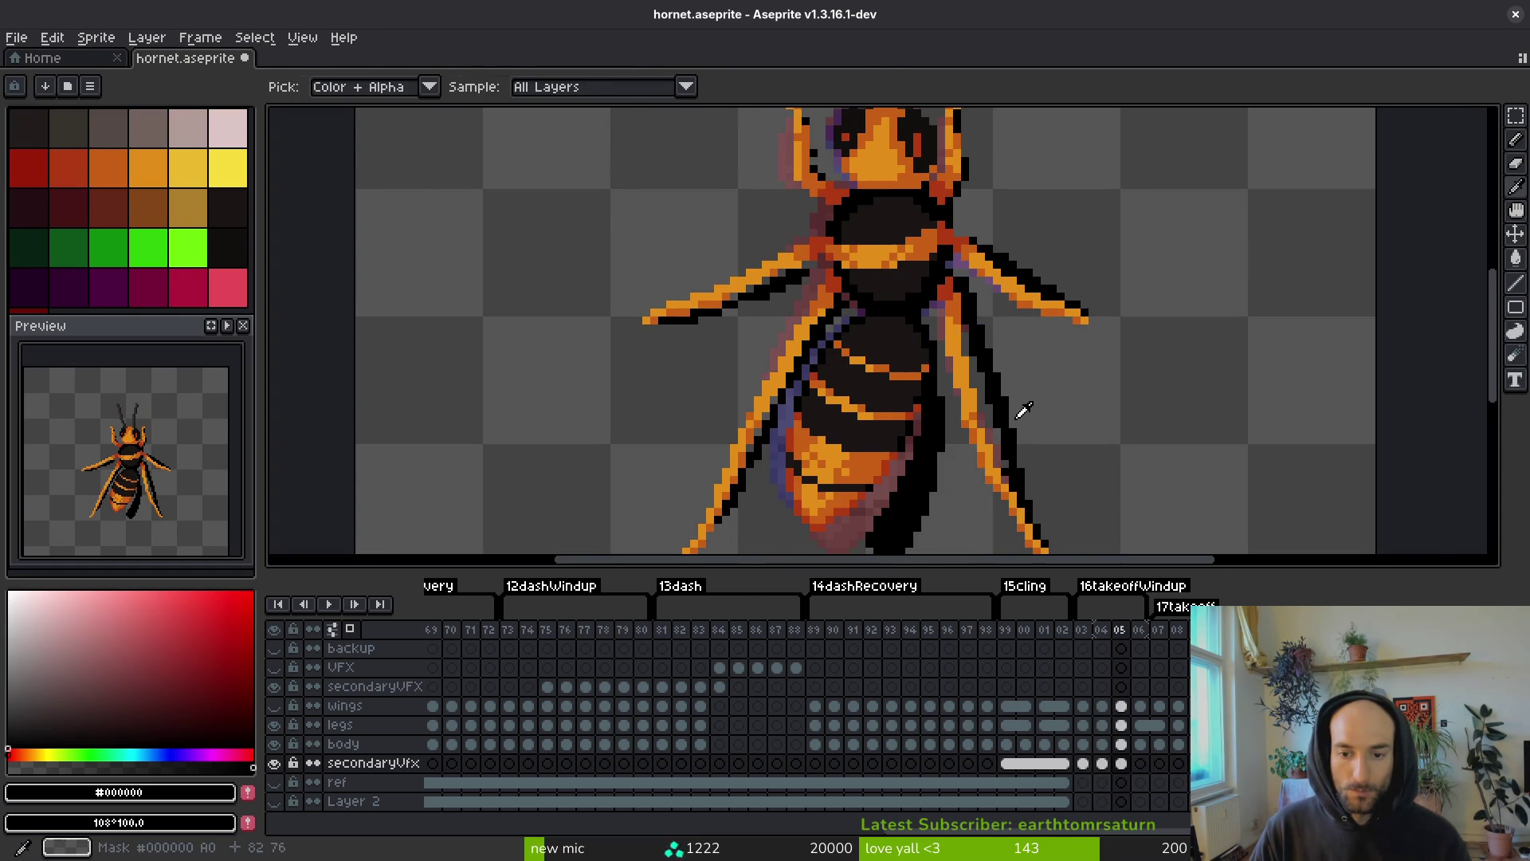
pyautogui.scroll(3, 1024, 418)
pyautogui.press('Left')
pyautogui.press('Right')
pyautogui.scroll(-2, 988, 382)
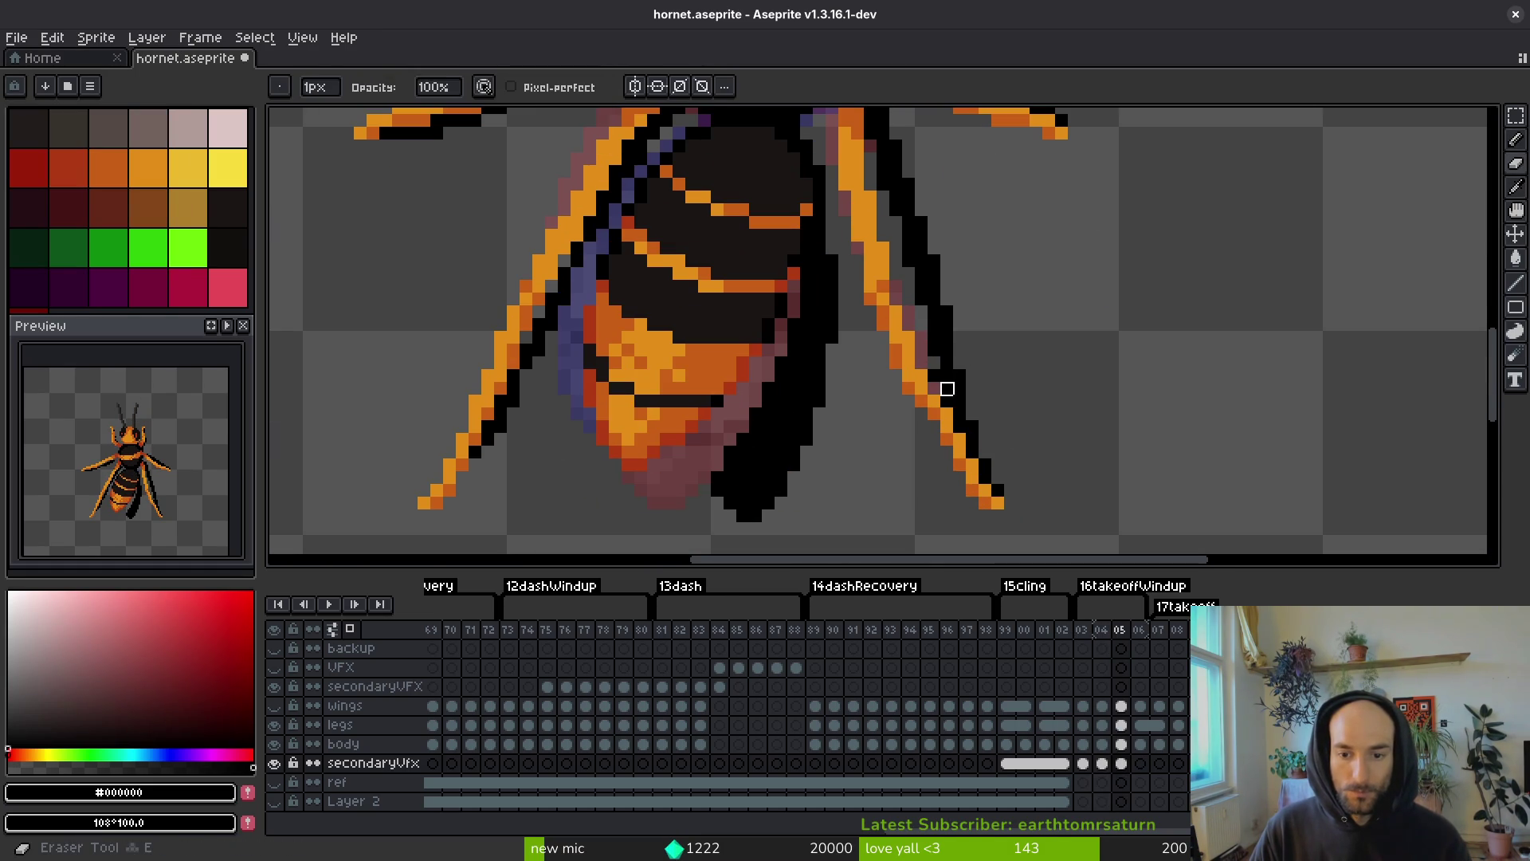
# - Erase the right hind leg's black outline and redraw a short, thinner black edge
pyautogui.press('b')
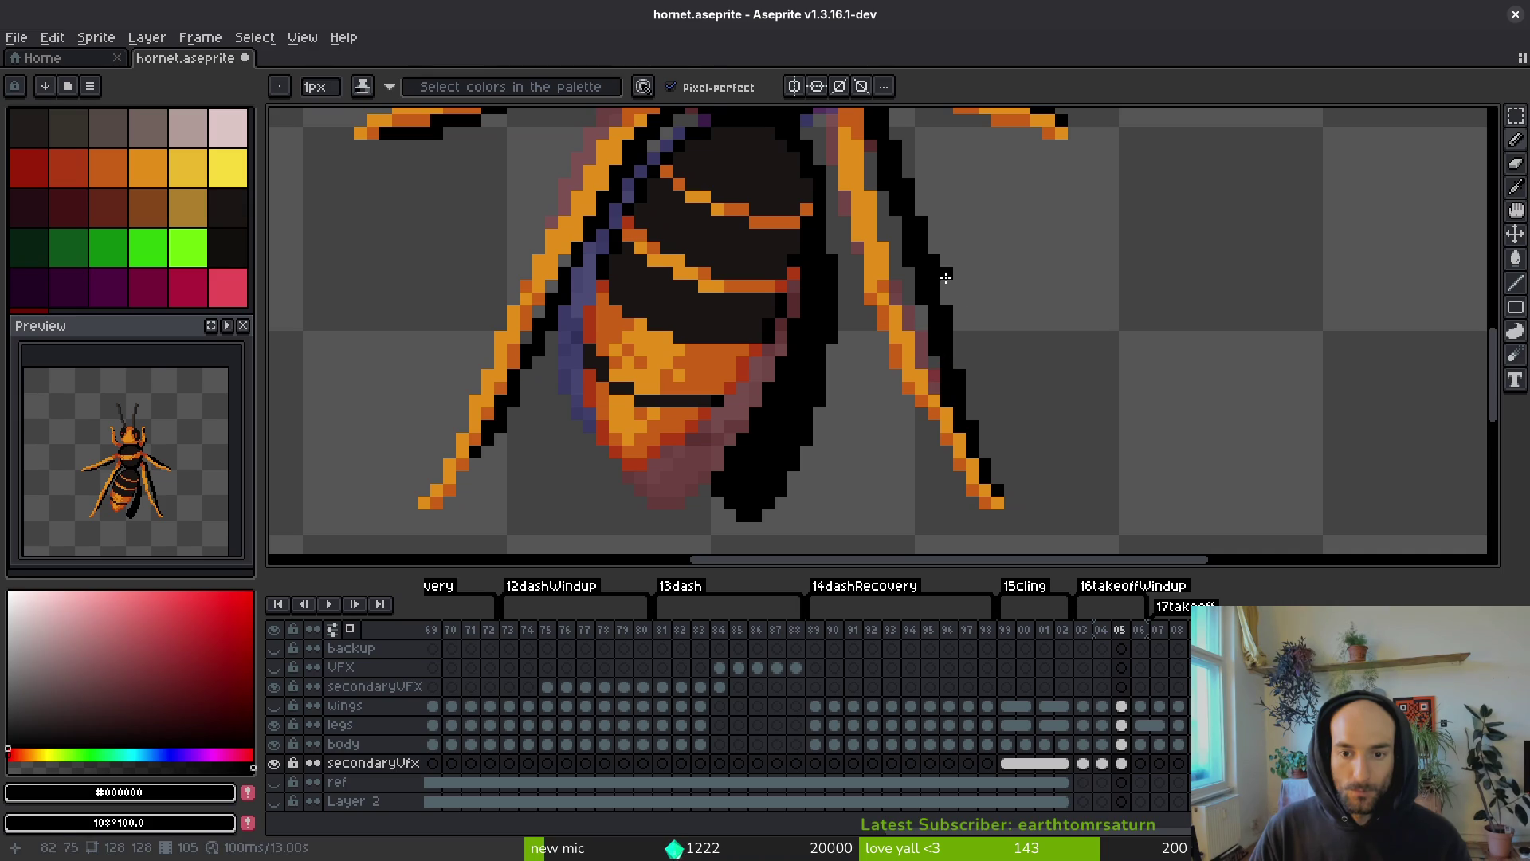
pyautogui.press('e')
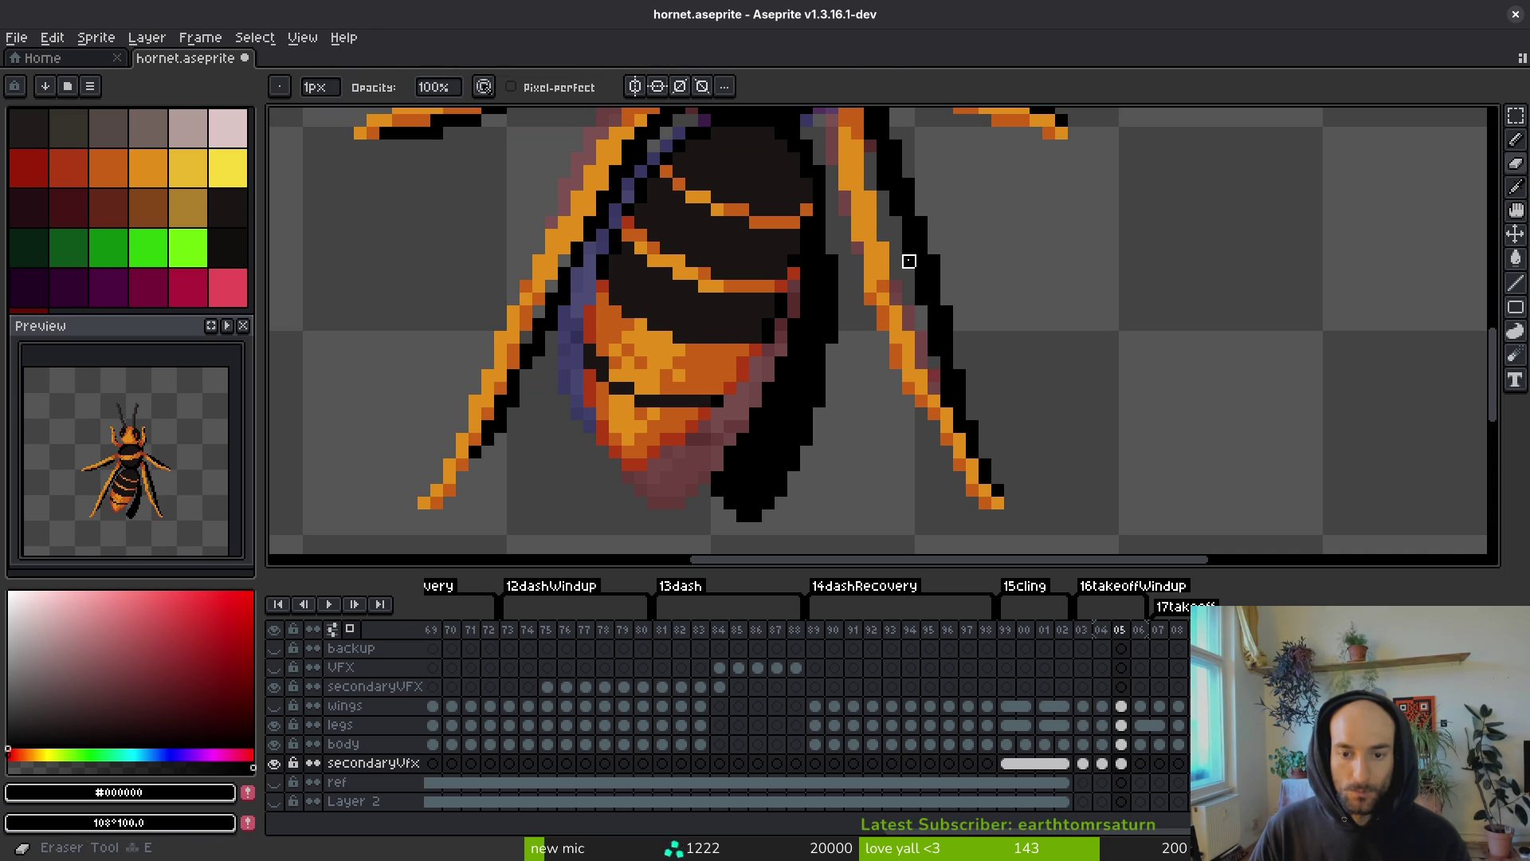
pyautogui.moveTo(908, 261); pyautogui.dragTo(929, 359)
pyautogui.press('b')
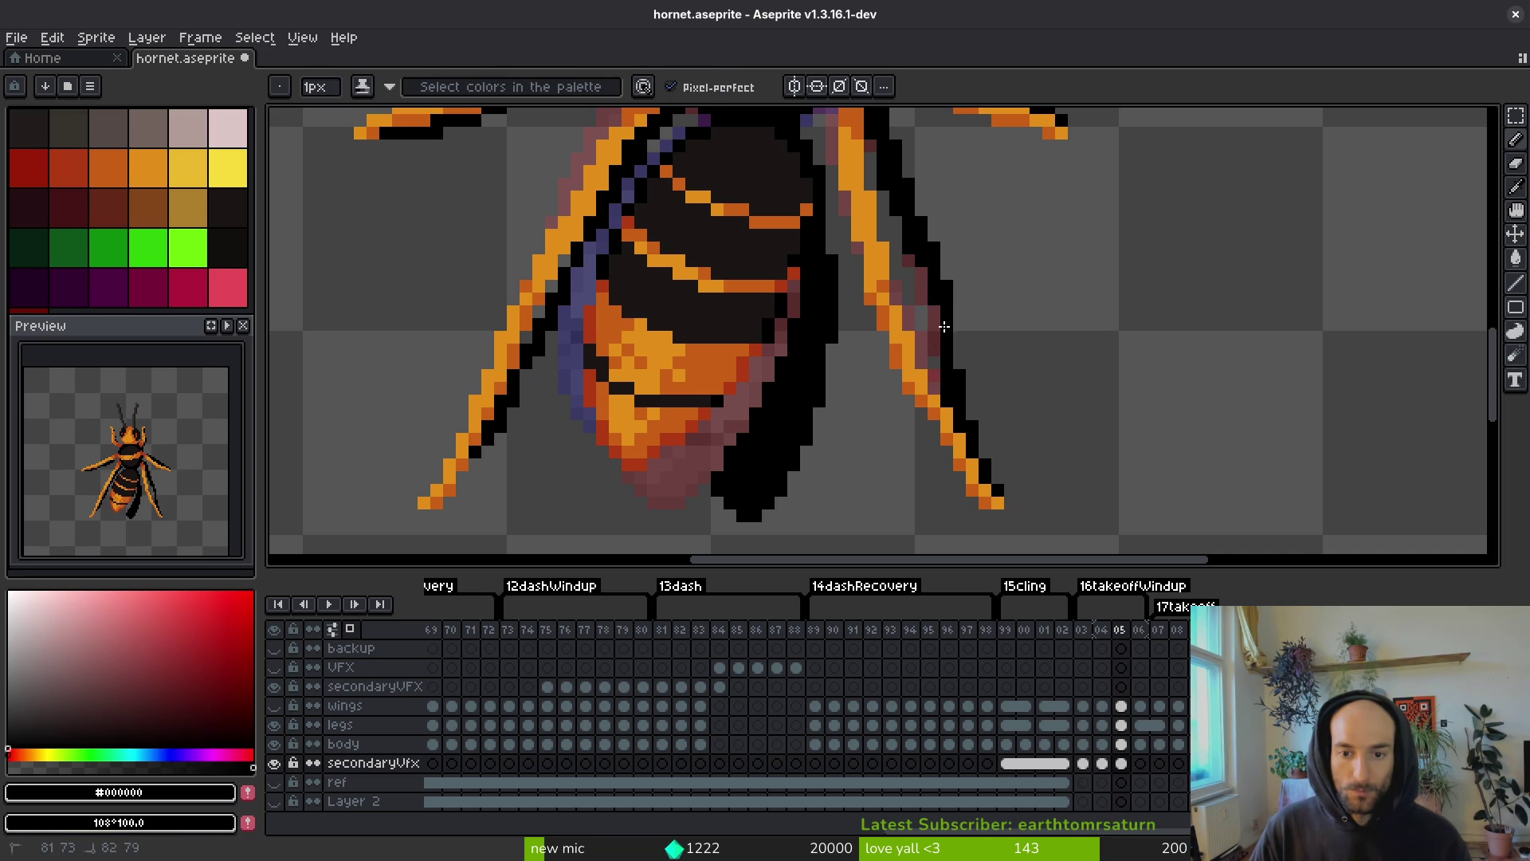
pyautogui.moveTo(932, 307); pyautogui.dragTo(938, 328)
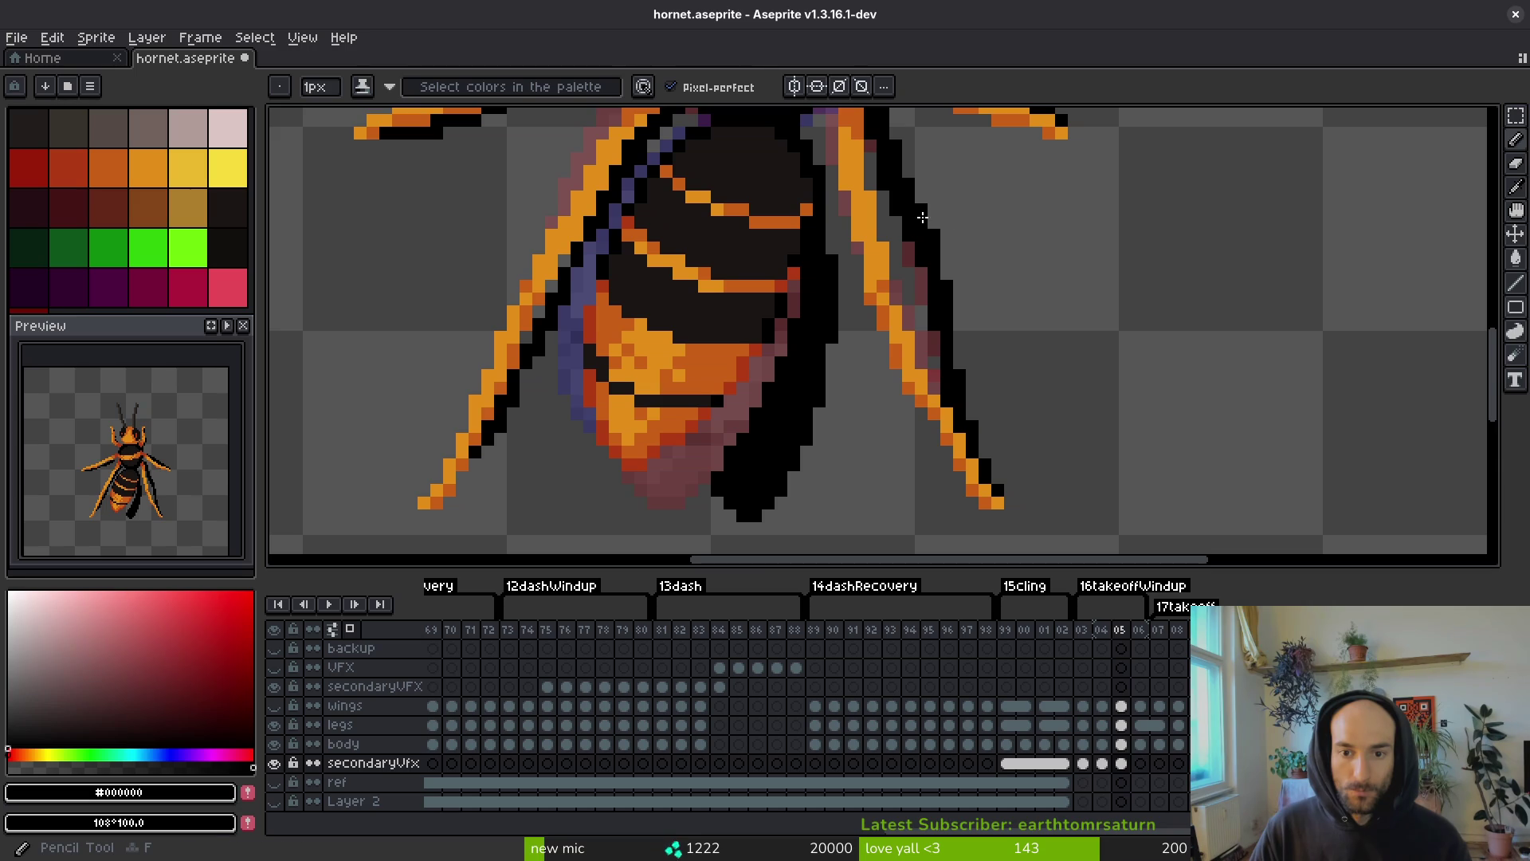
pyautogui.scroll(-2, 994, 327)
pyautogui.scroll(2, 936, 283)
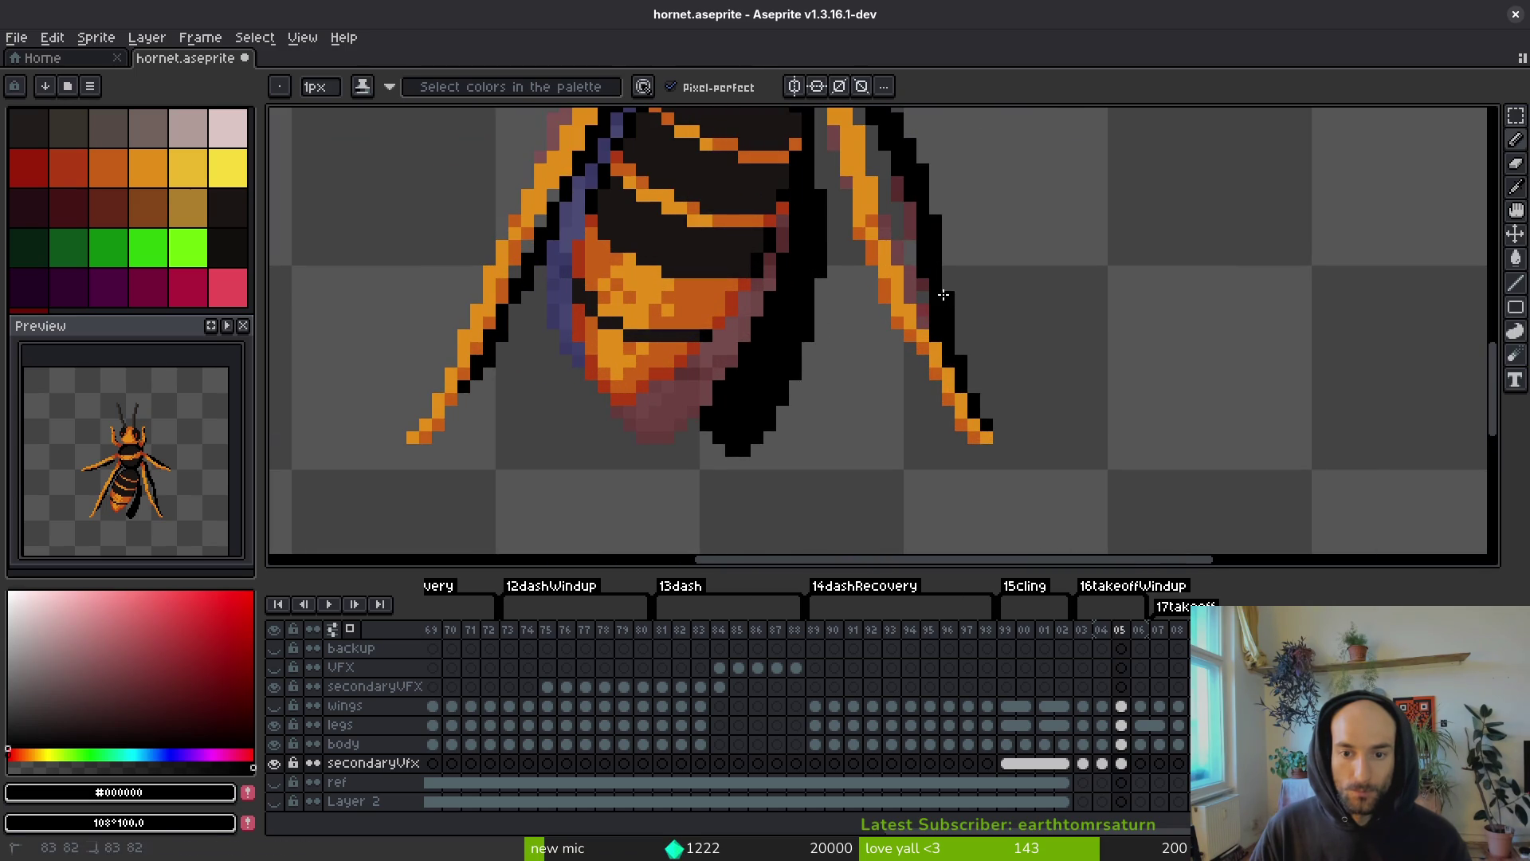
# - Add a black outline pixel and recolour the blue leg-edge pixels black, then save
pyautogui.click(959, 262)
pyautogui.scroll(-2, 964, 279)
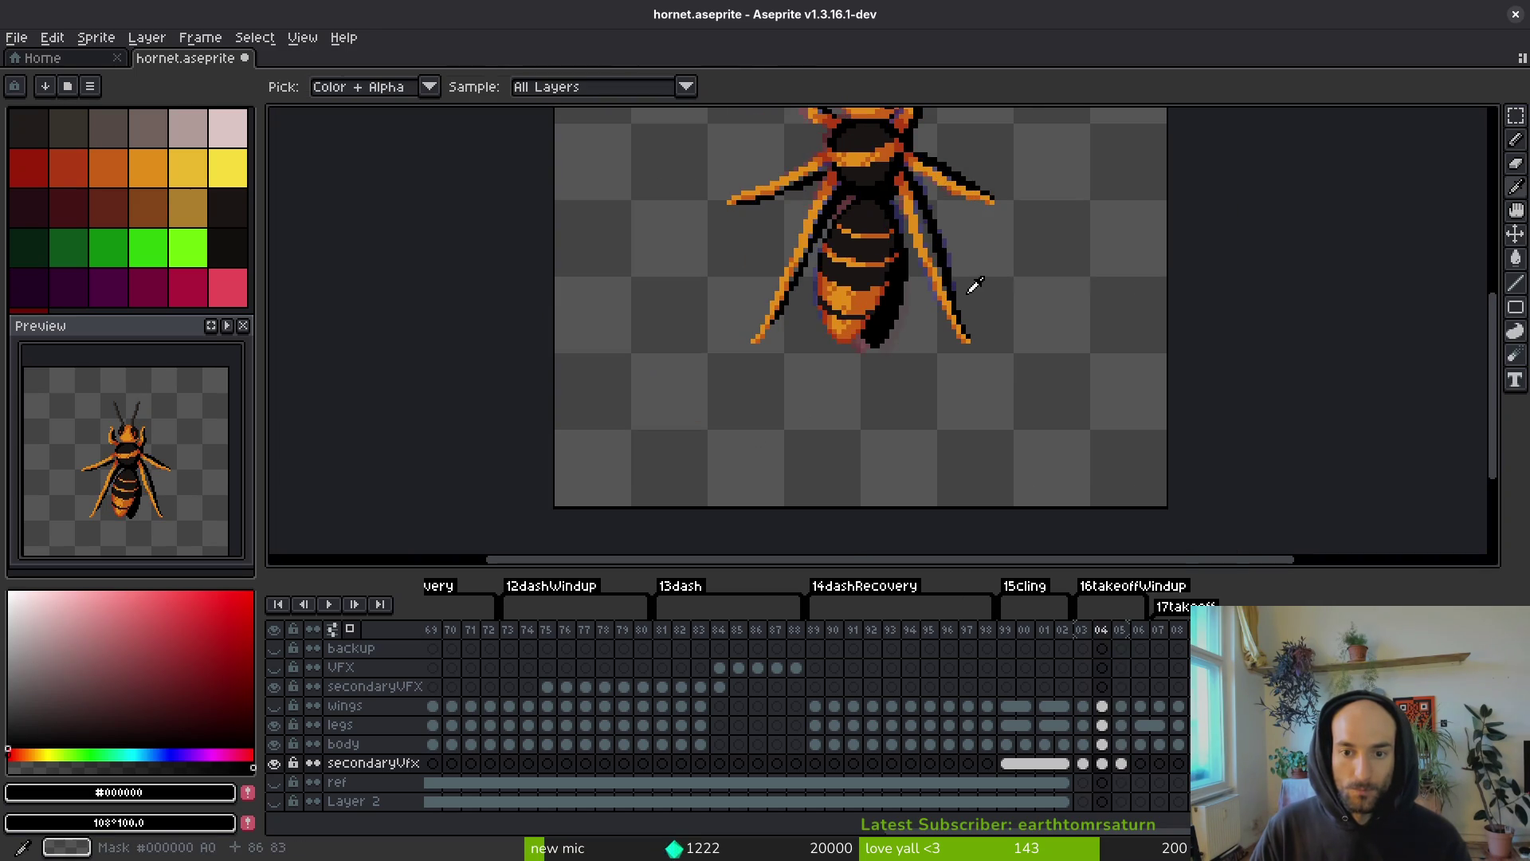
pyautogui.scroll(1, 876, 383)
pyautogui.scroll(2, 884, 334)
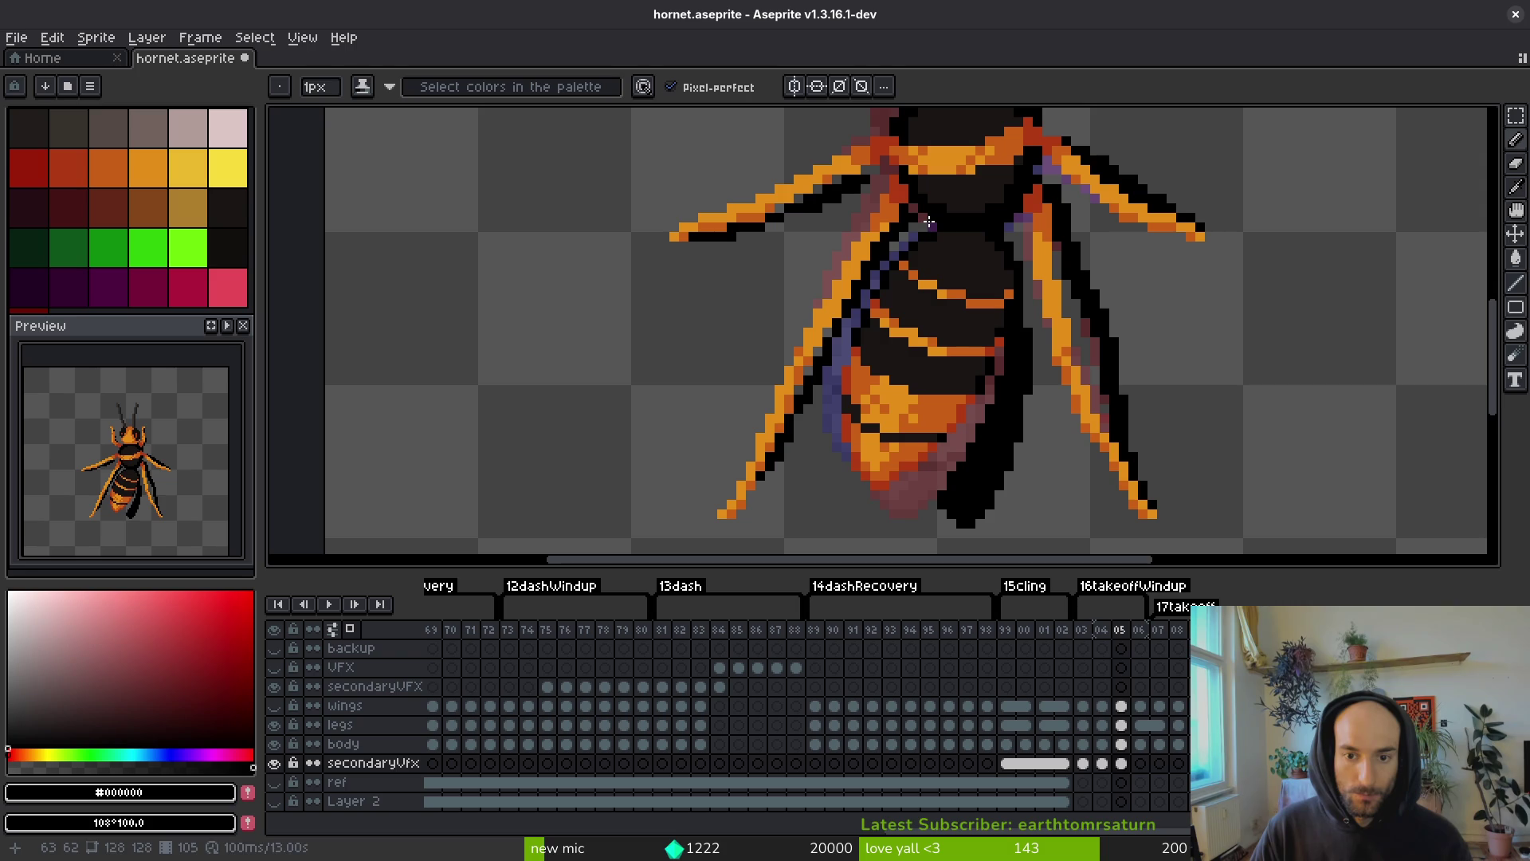
pyautogui.moveTo(929, 221); pyautogui.dragTo(910, 235)
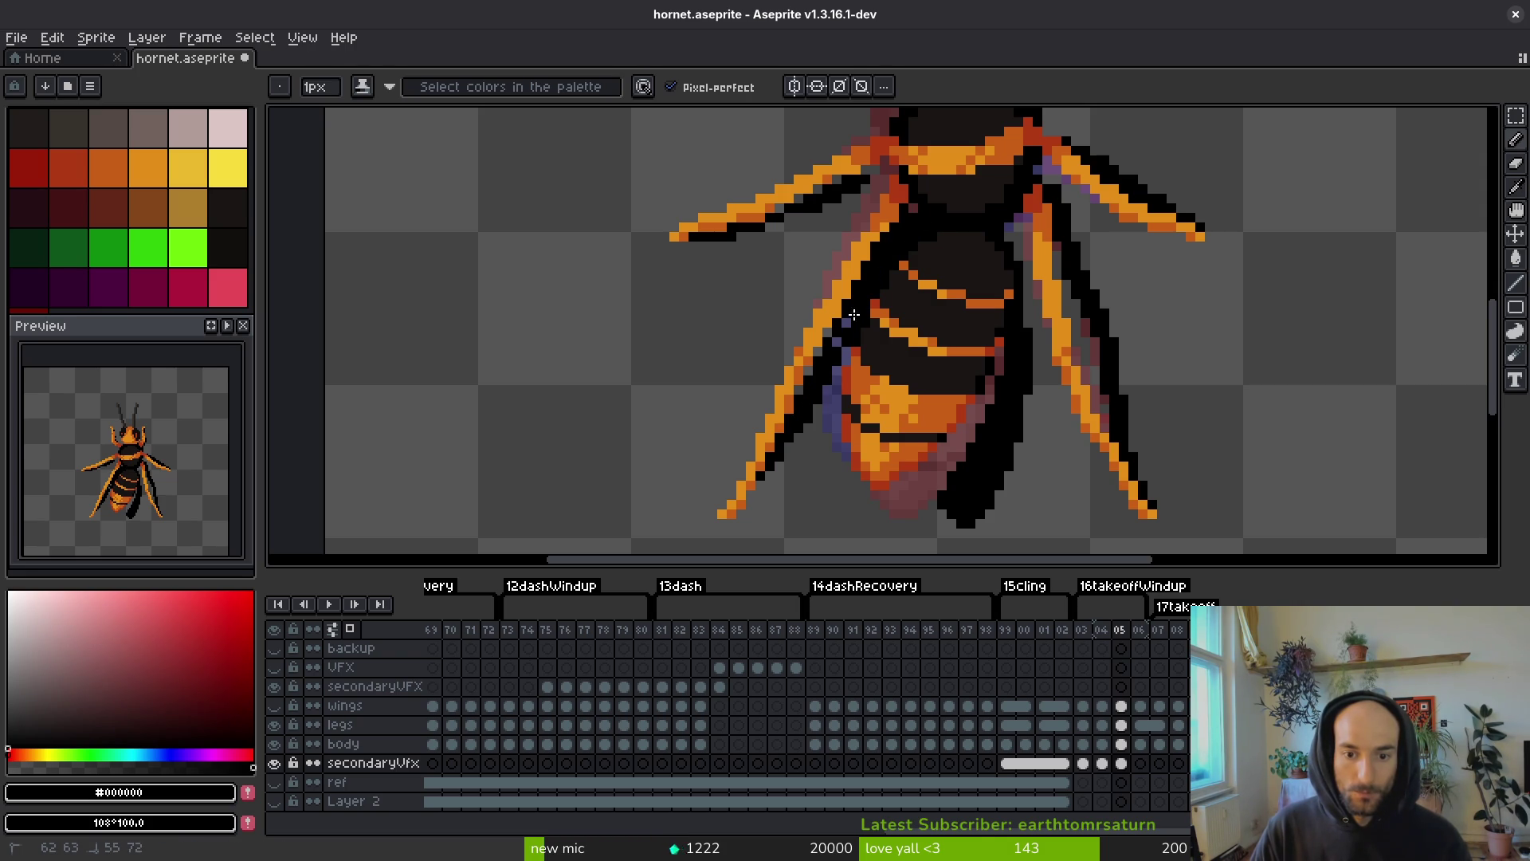
pyautogui.press('e')
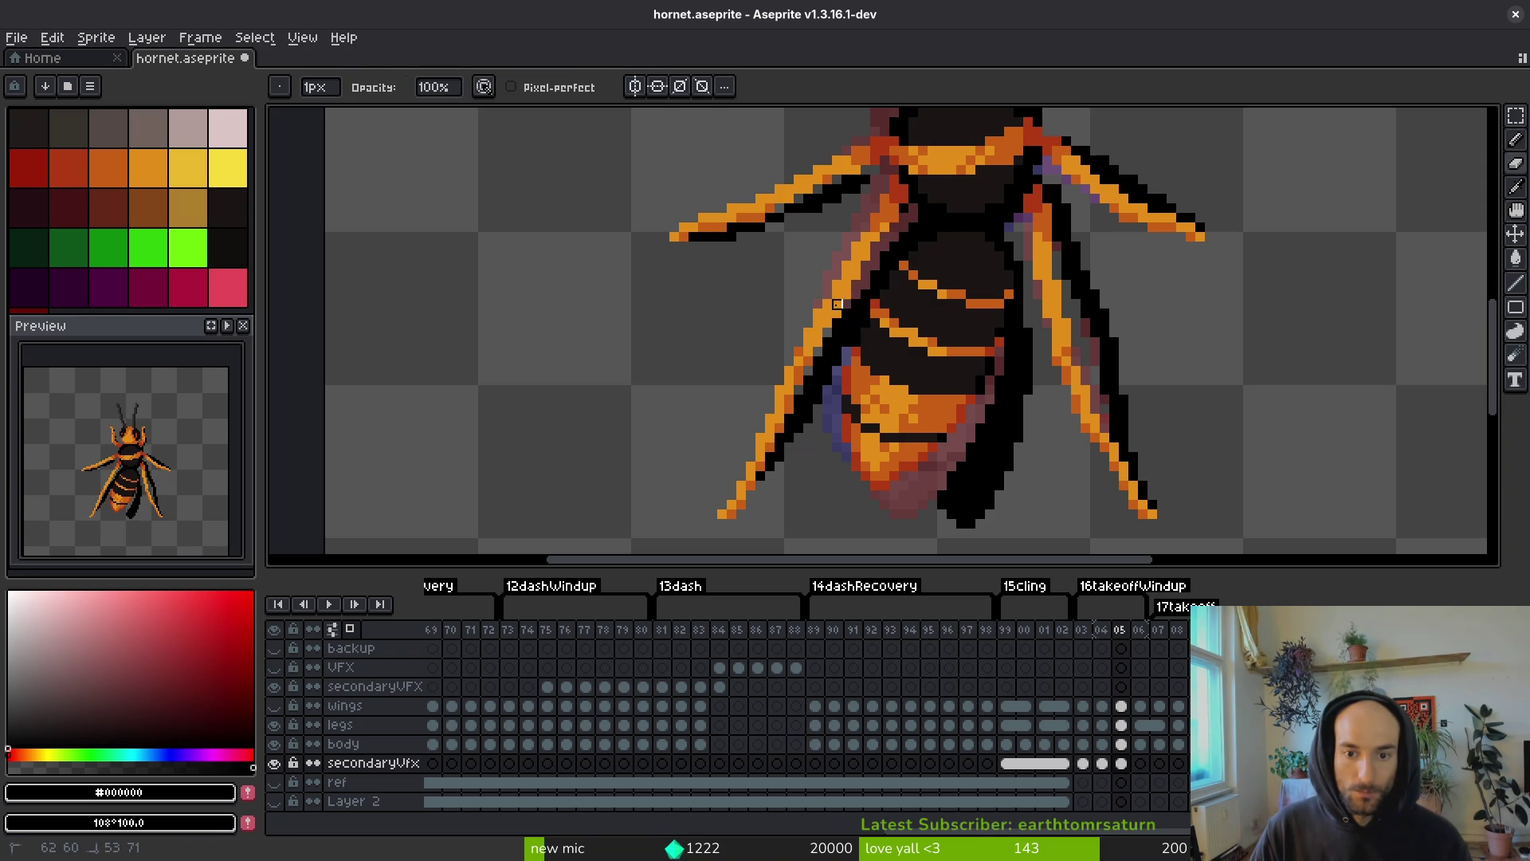
pyautogui.press('b')
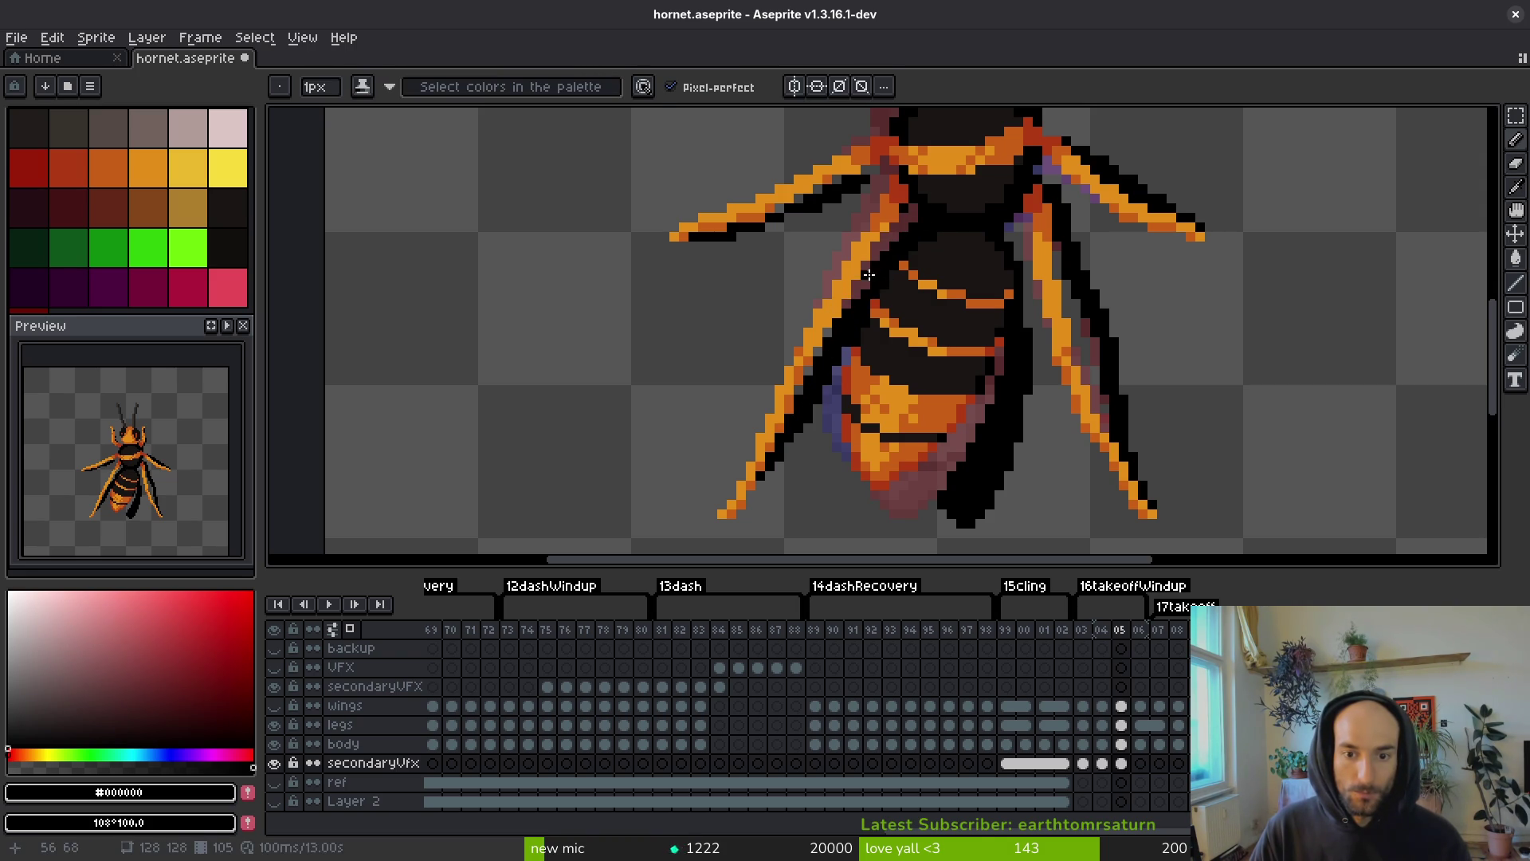
pyautogui.press('e')
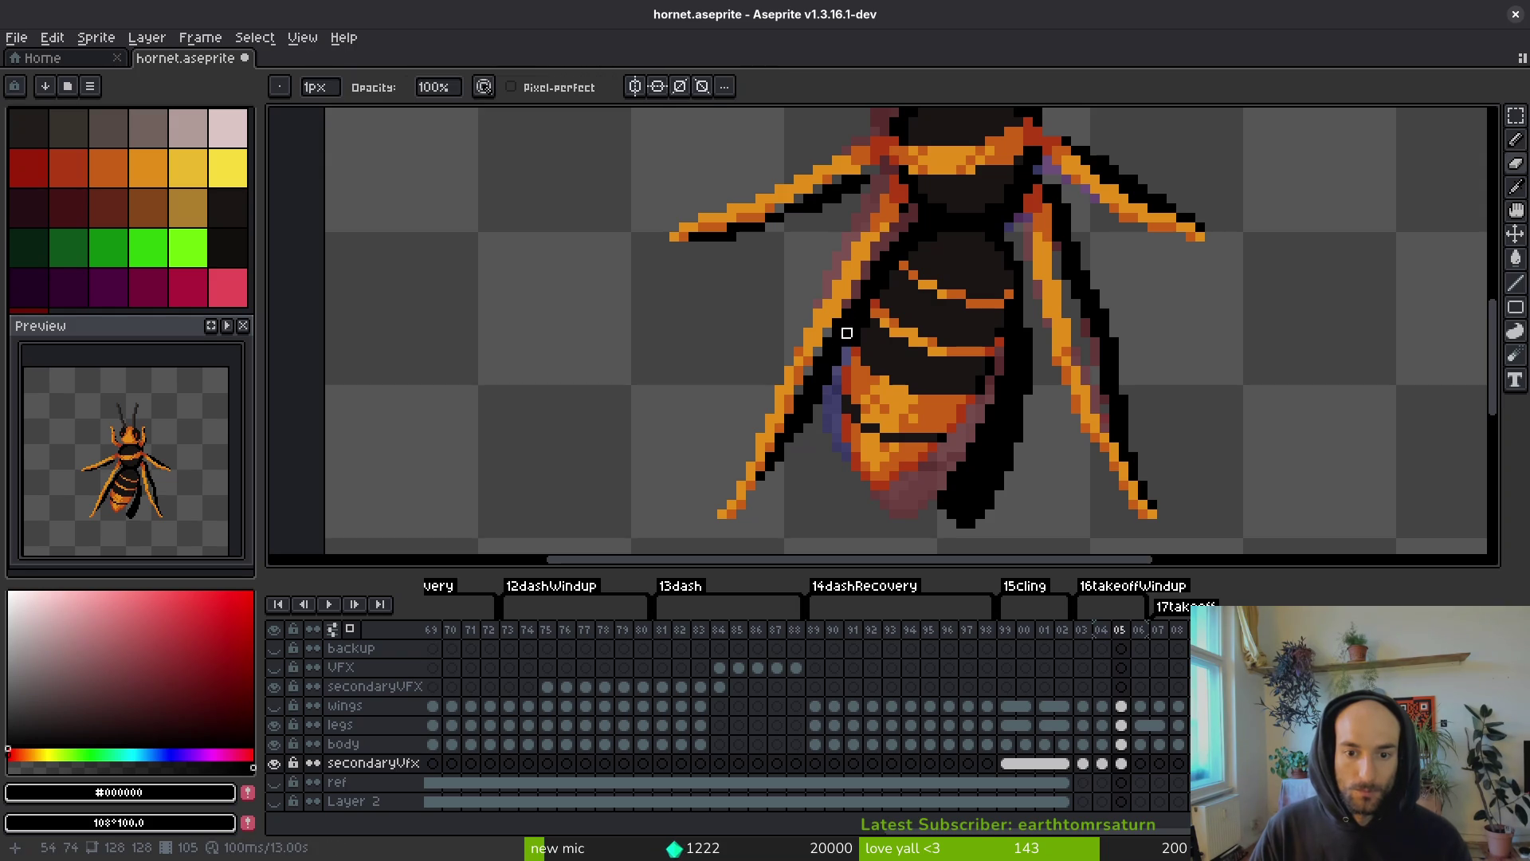
pyautogui.hotkey('ctrl', 's')
# - Draw a black outline along the right front leg and shade its edge darker
pyautogui.scroll(1, 844, 348)
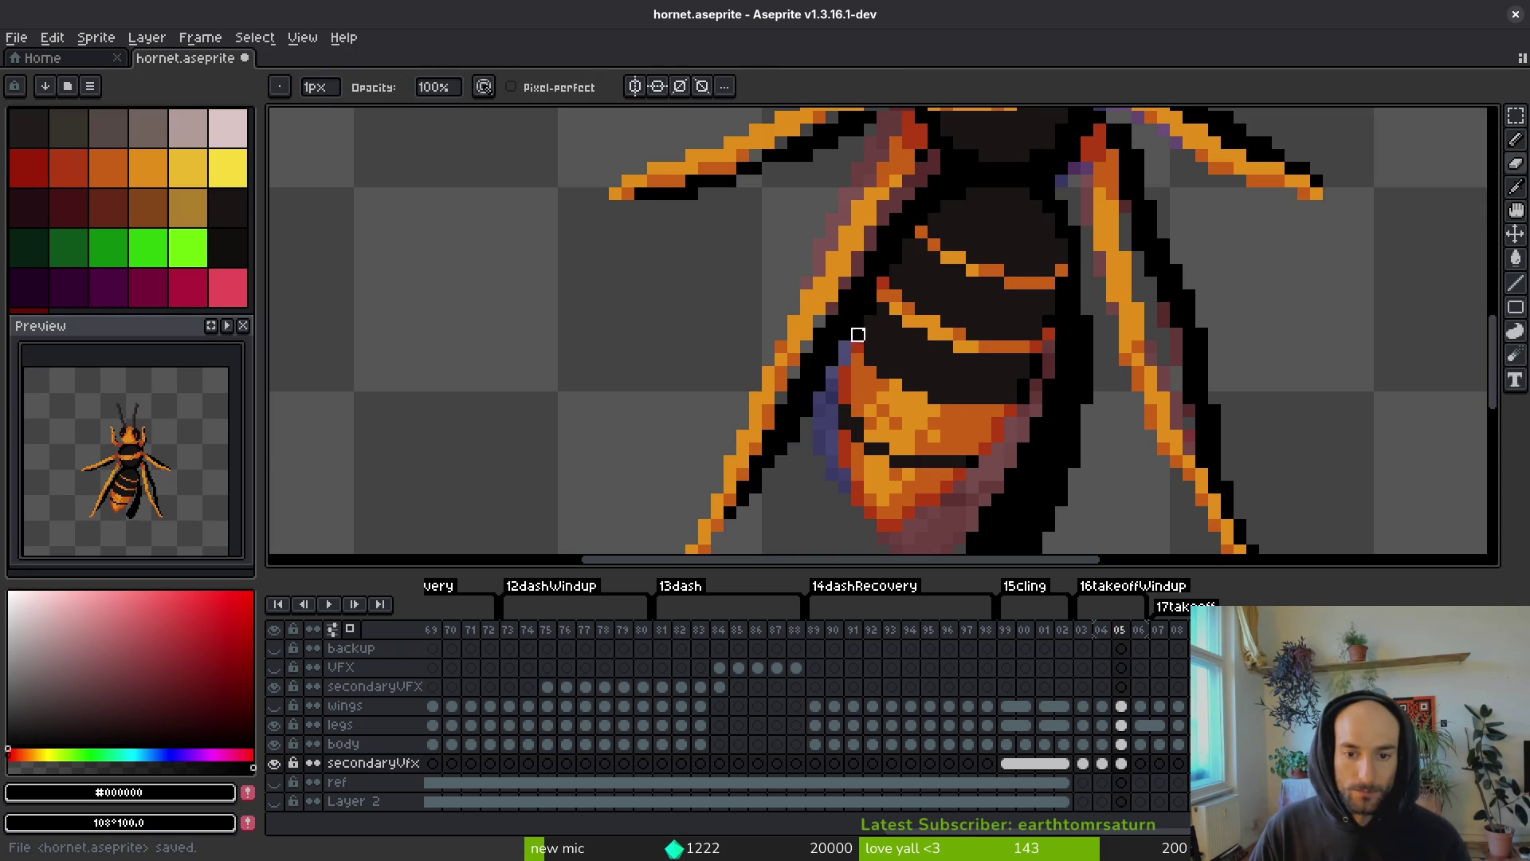
pyautogui.scroll(5, 857, 334)
pyautogui.press('b')
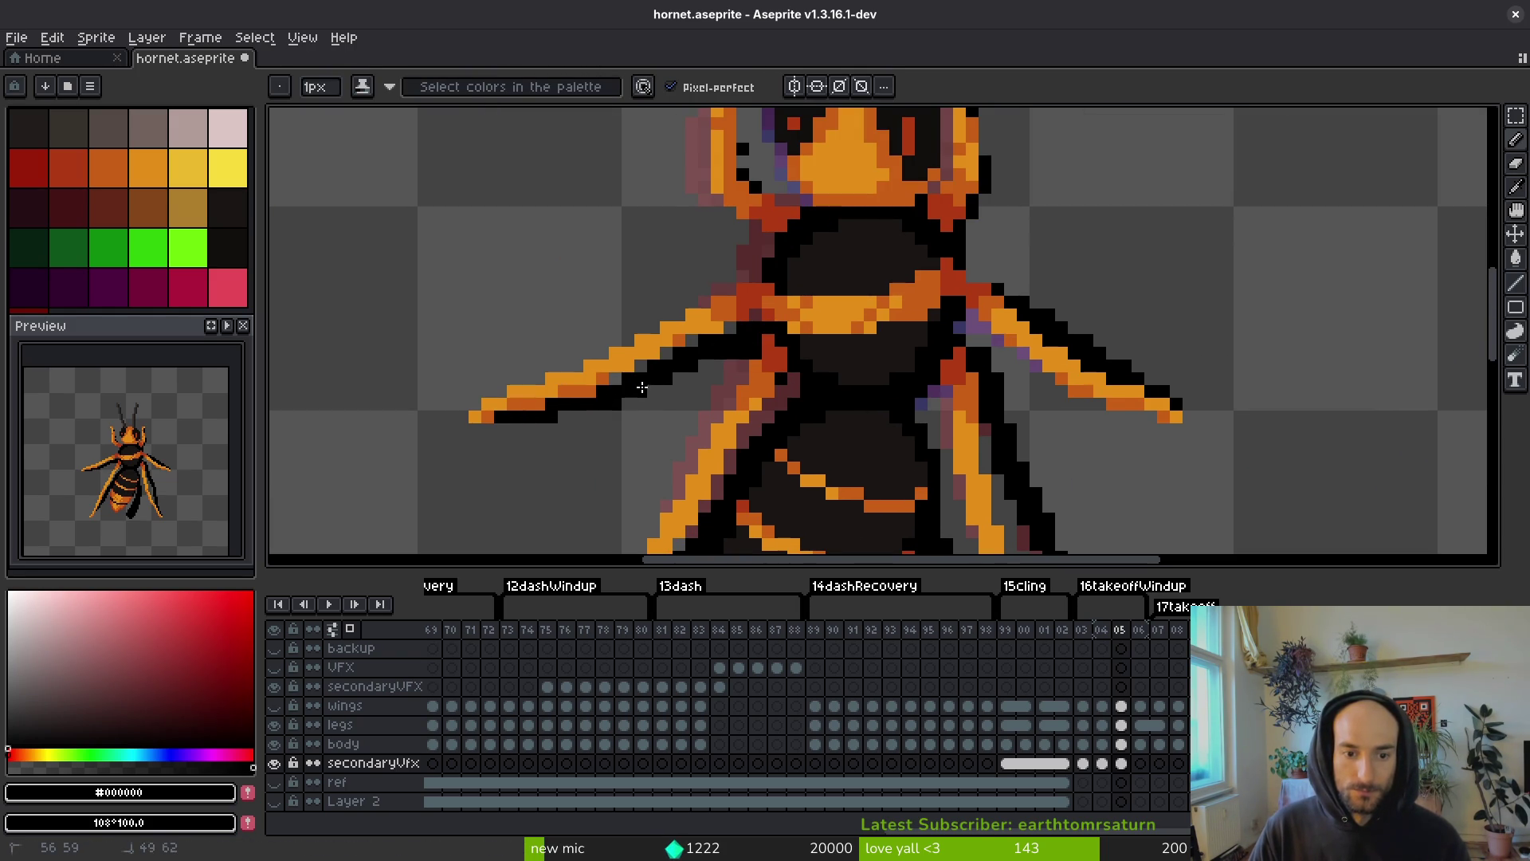
pyautogui.press('e')
pyautogui.press('b')
pyautogui.scroll(1, 926, 324)
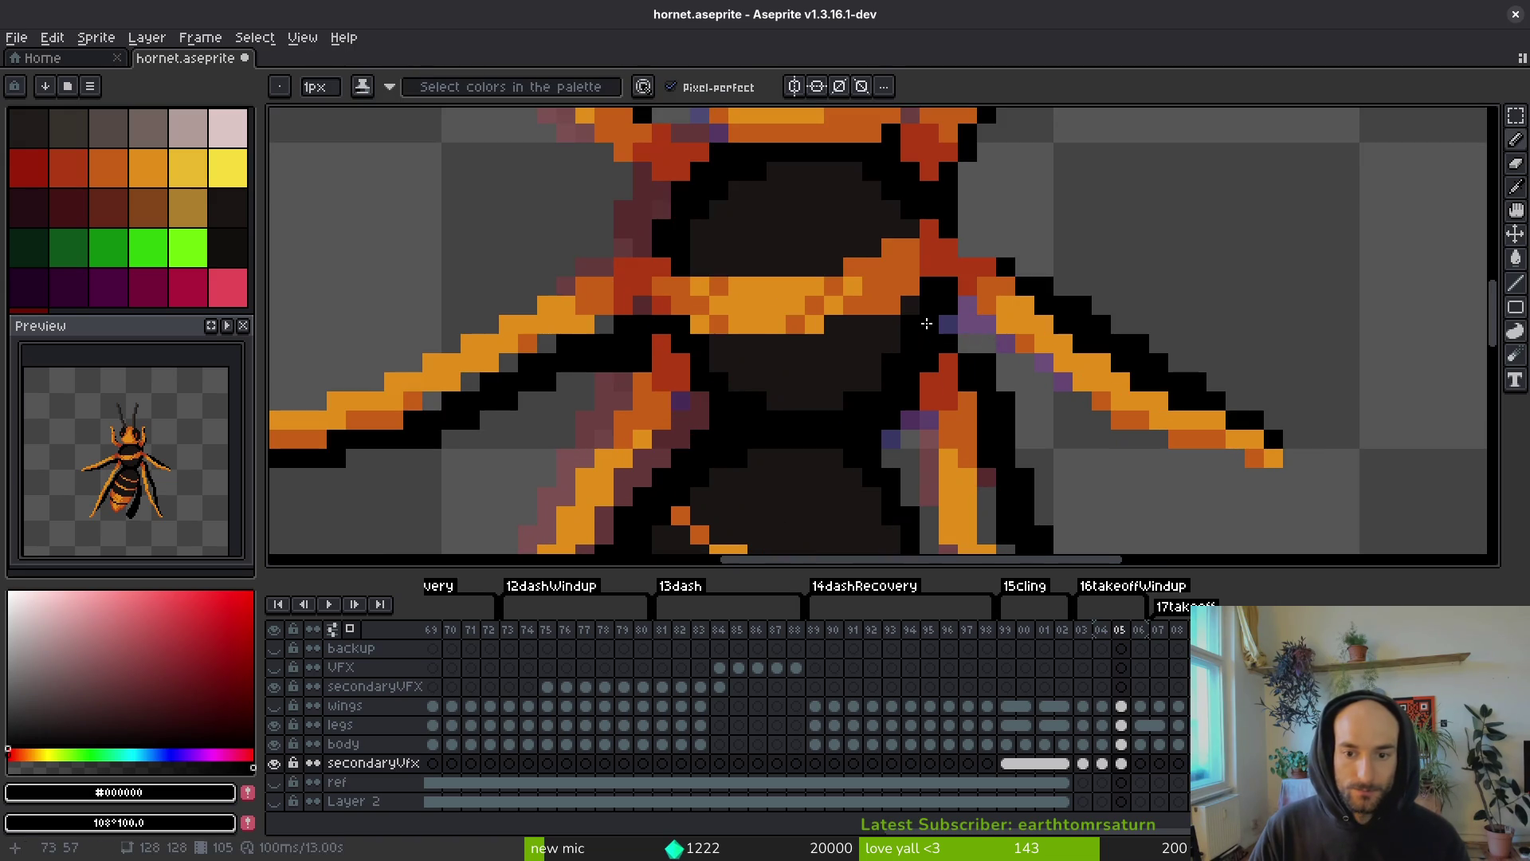
pyautogui.moveTo(1023, 268)
pyautogui.mouseDown()
pyautogui.moveTo(929, 313)
pyautogui.moveTo(988, 334)
pyautogui.moveTo(1056, 412)
pyautogui.mouseUp()
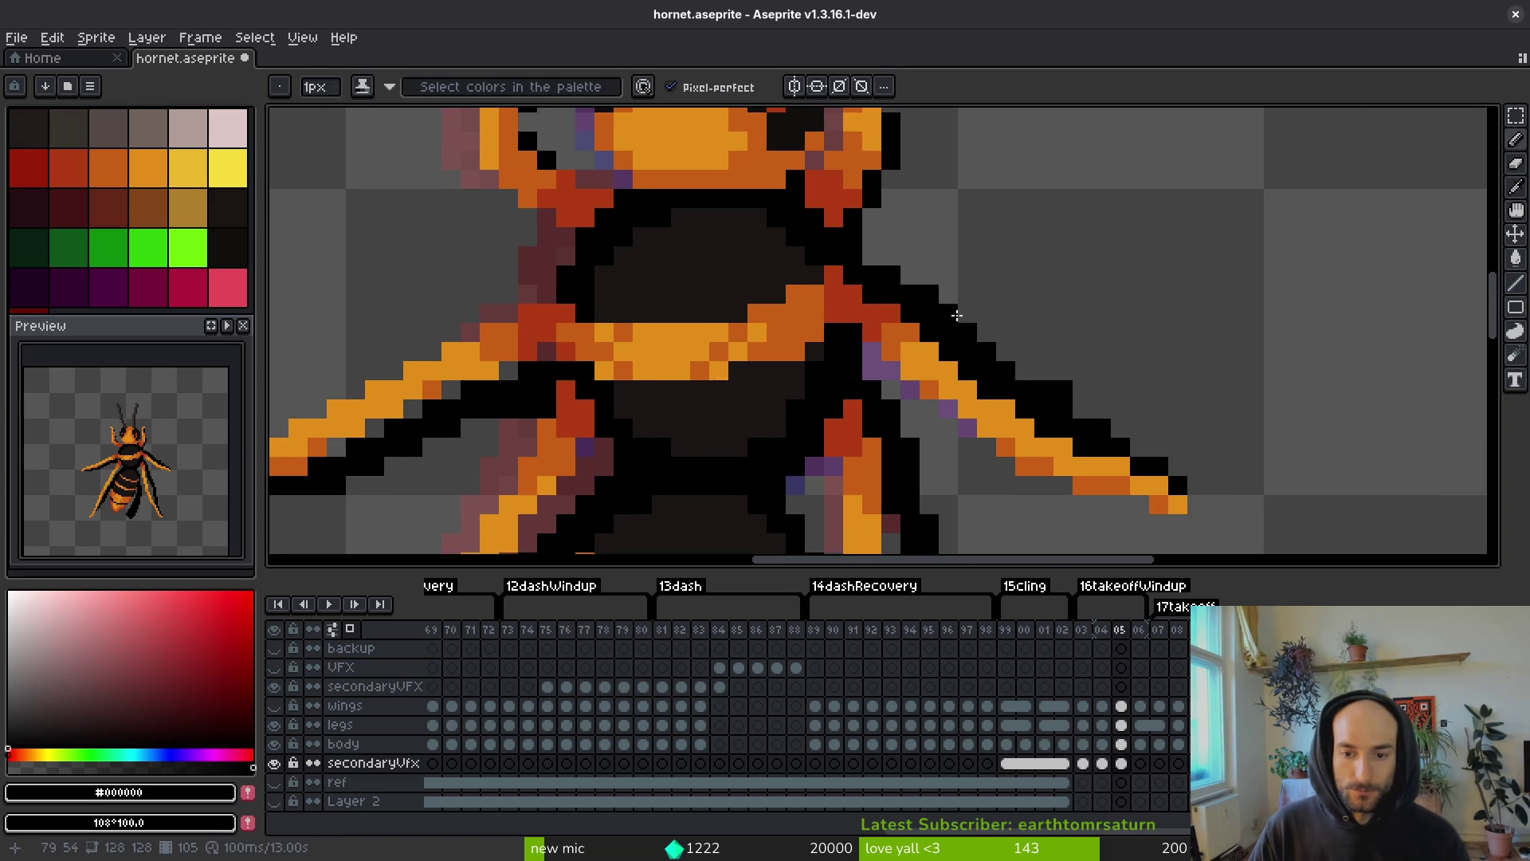
pyautogui.moveTo(956, 315)
pyautogui.mouseDown()
pyautogui.moveTo(1037, 352)
pyautogui.moveTo(1024, 409)
pyautogui.mouseUp()
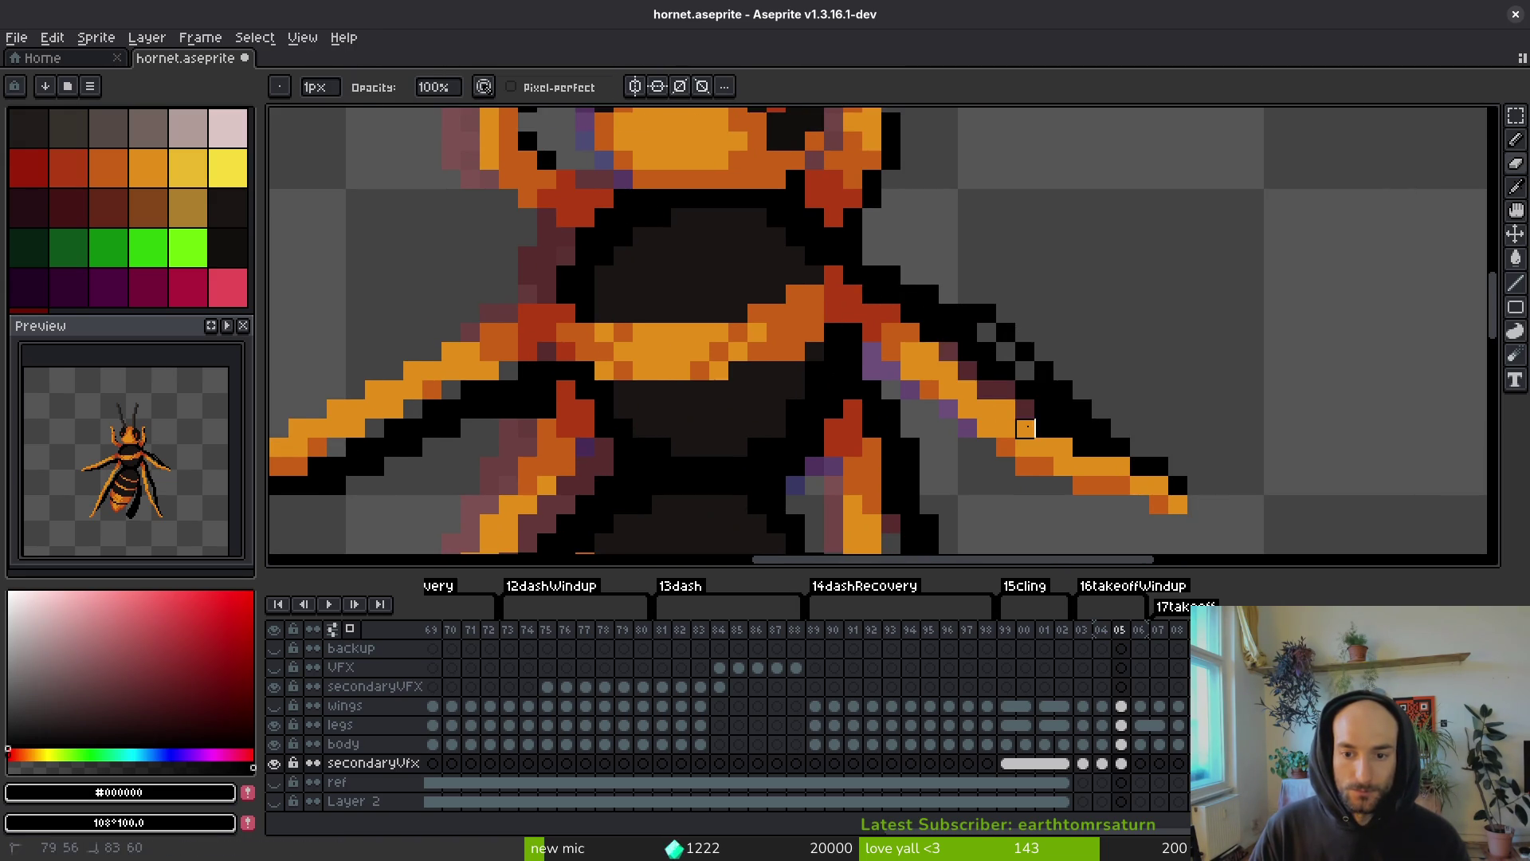
pyautogui.moveTo(1006, 350)
pyautogui.mouseDown()
pyautogui.moveTo(1035, 379)
pyautogui.moveTo(1016, 397)
pyautogui.moveTo(1029, 408)
pyautogui.mouseUp()
# - Erase stray black pixels along the leg edge and save hornet.aseprite
pyautogui.press('e')
pyautogui.moveTo(985, 311); pyautogui.dragTo(1063, 372)
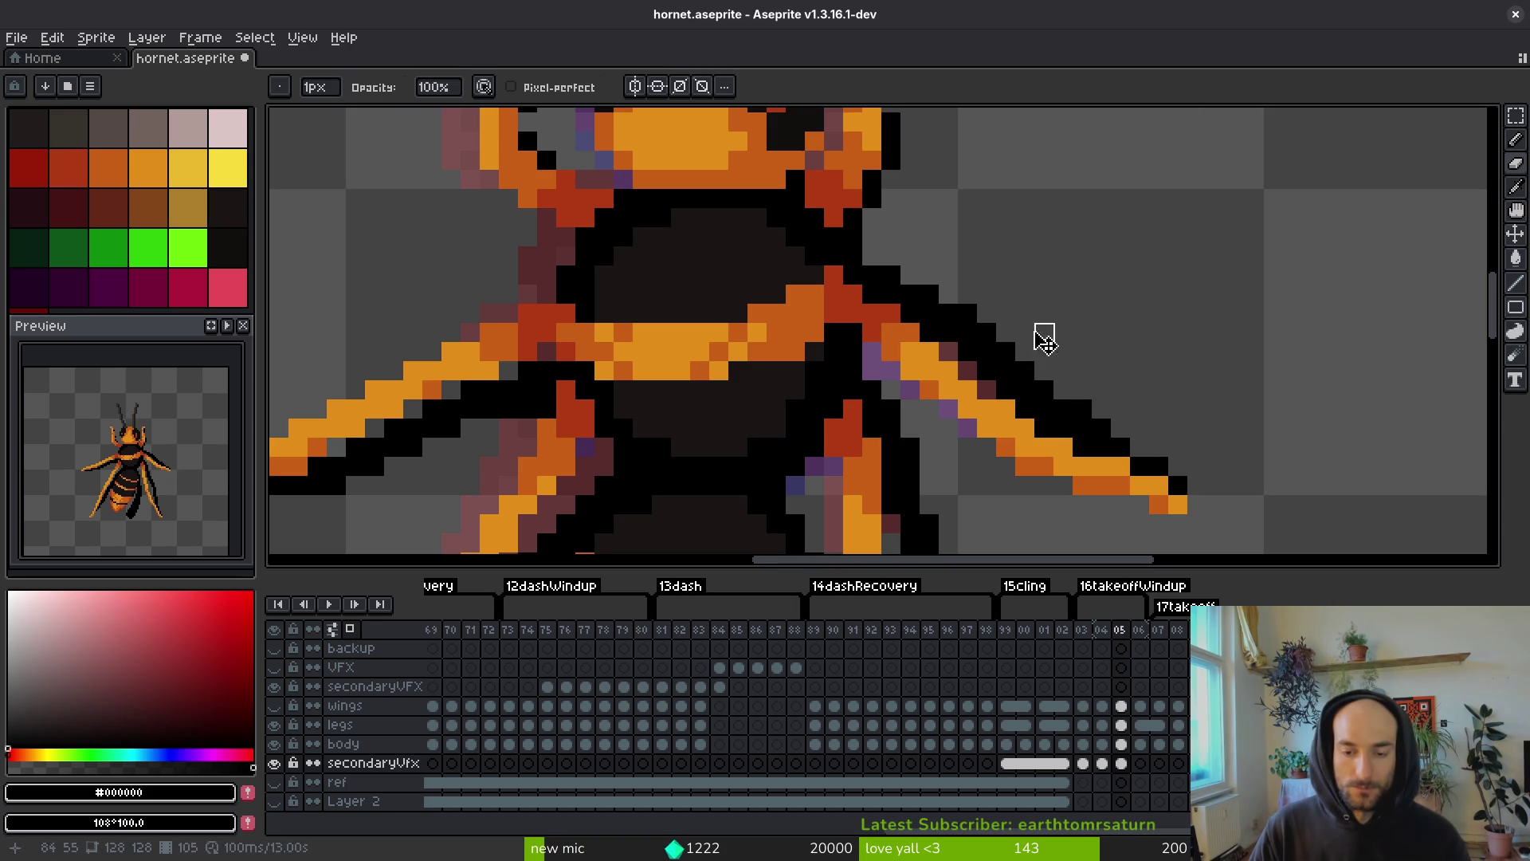
pyautogui.hotkey('ctrl', 's')
pyautogui.scroll(-2, 1017, 478)
pyautogui.moveTo(959, 263); pyautogui.dragTo(974, 325)
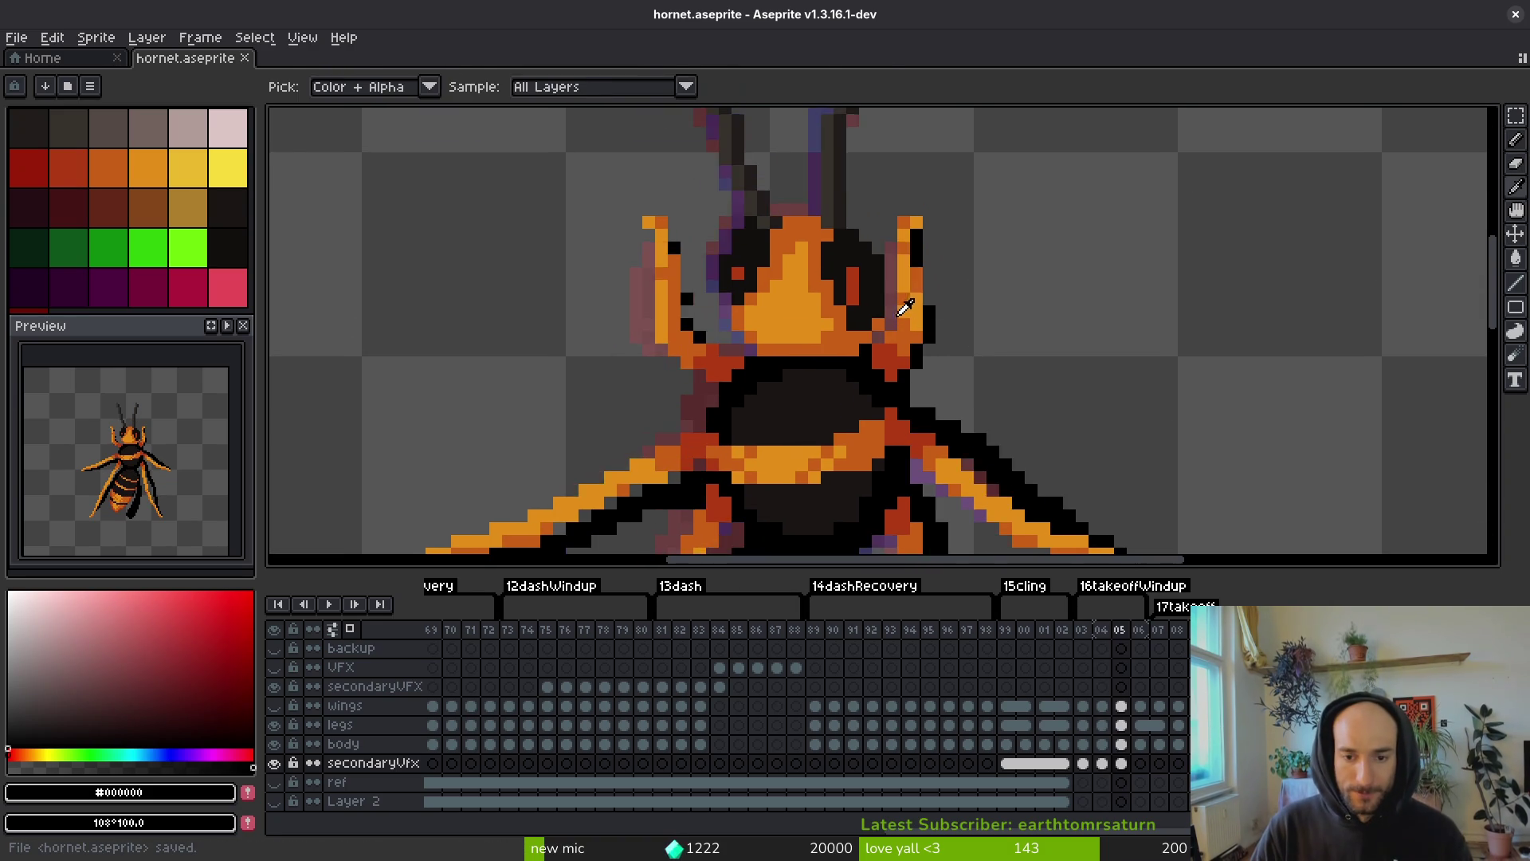
# - Darken the outline pixels down the right and left sides of the hornet's head
pyautogui.press('b')
pyautogui.scroll(2, 905, 307)
pyautogui.moveTo(926, 227)
pyautogui.mouseDown()
pyautogui.moveTo(946, 338)
pyautogui.moveTo(893, 448)
pyautogui.mouseUp()
pyautogui.click(925, 283)
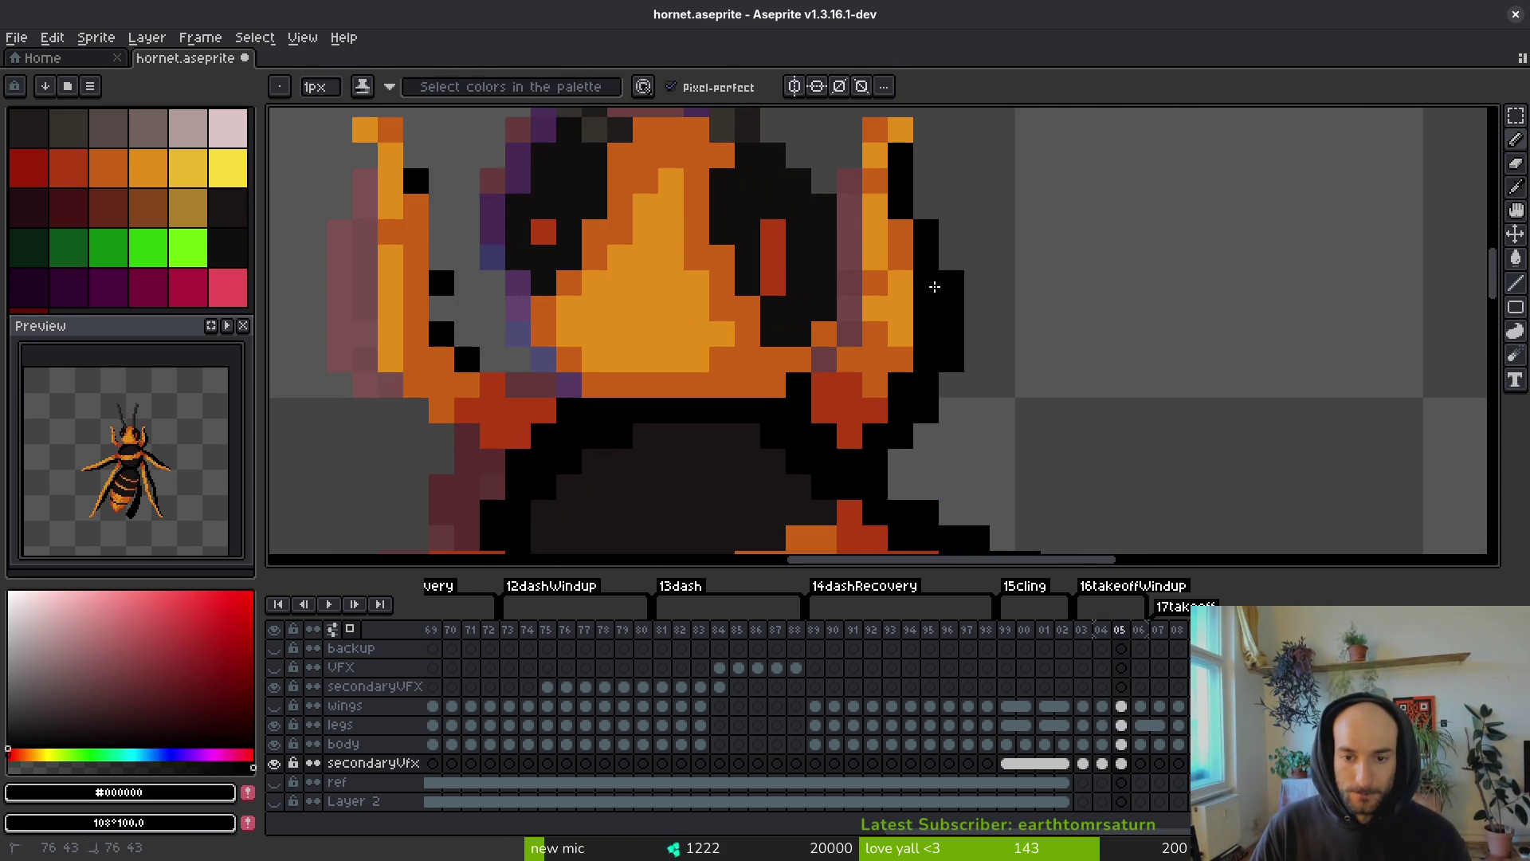
pyautogui.press('e')
pyautogui.click(951, 284)
pyautogui.moveTo(949, 280); pyautogui.dragTo(952, 311)
pyautogui.scroll(-3, 1008, 380)
pyautogui.press('v')
pyautogui.press('b')
pyautogui.scroll(3, 866, 351)
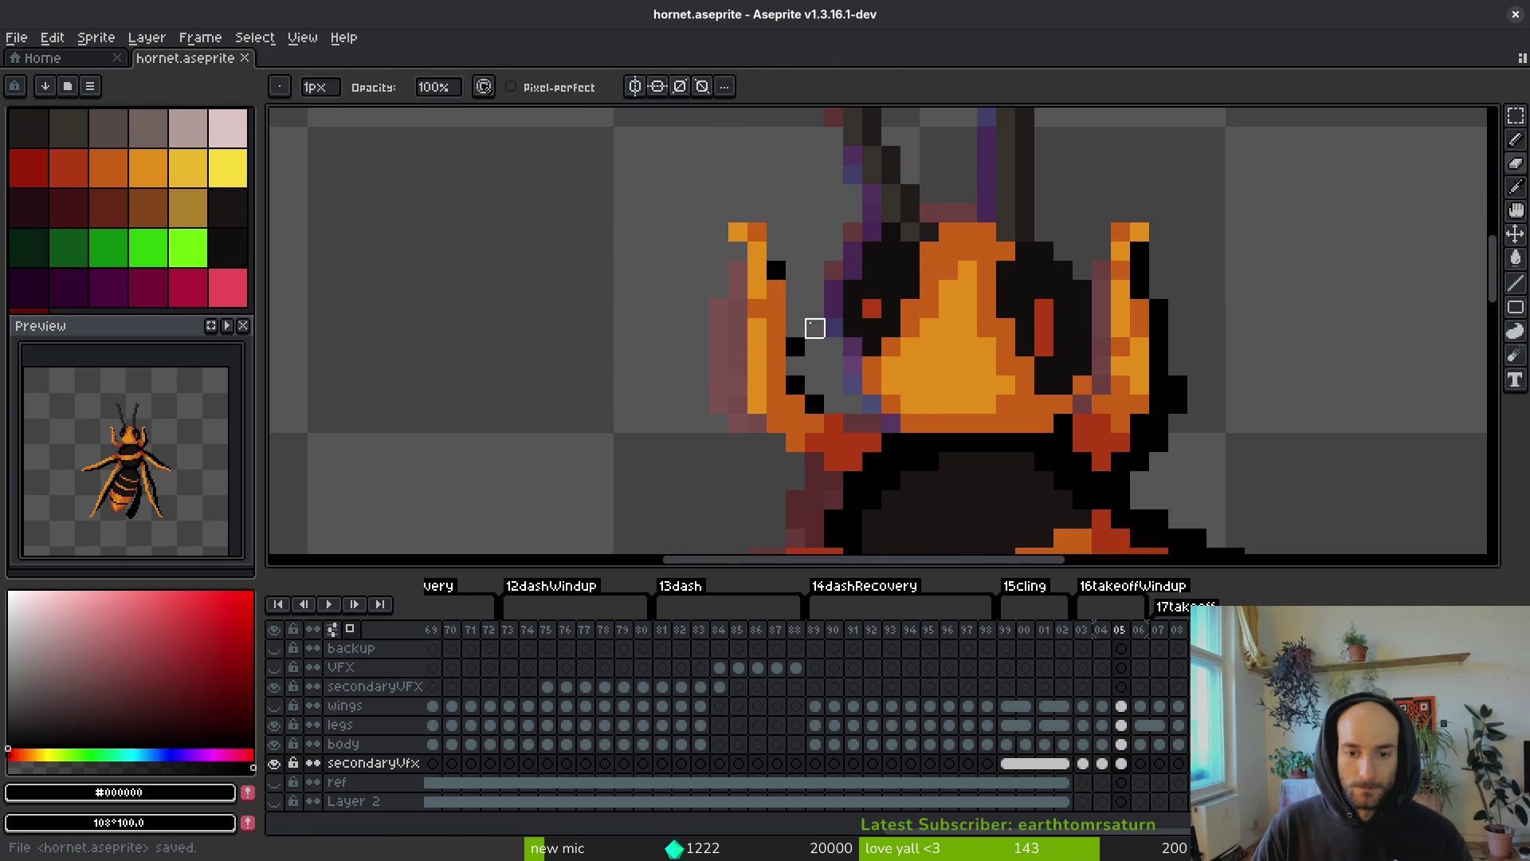
pyautogui.moveTo(775, 227); pyautogui.dragTo(856, 421)
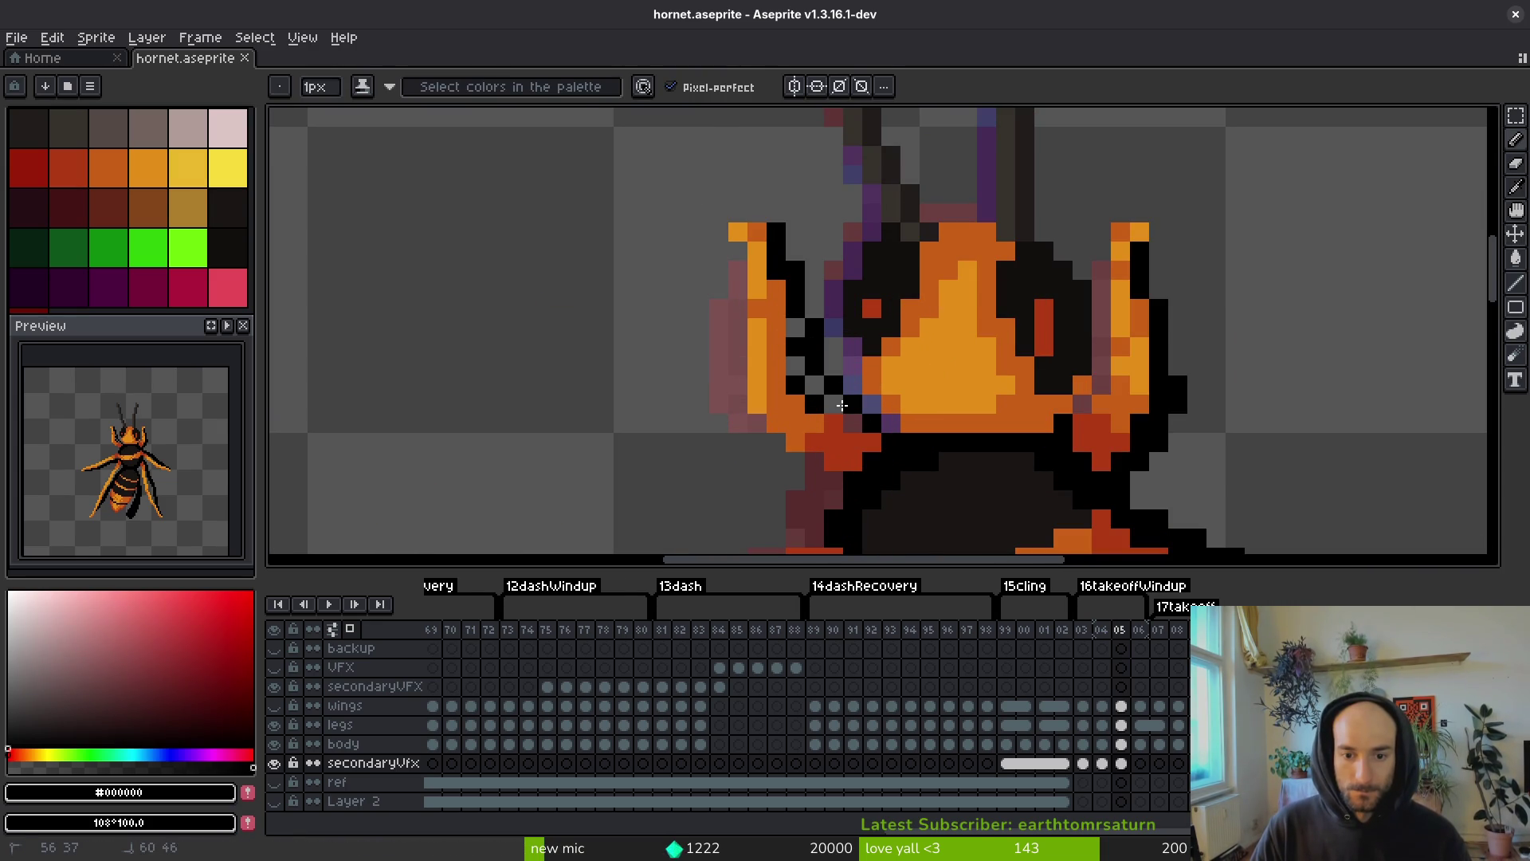
# - Repaint the head's left outline in dark pixels on frame 04 and compare with frame 03
pyautogui.press(',')
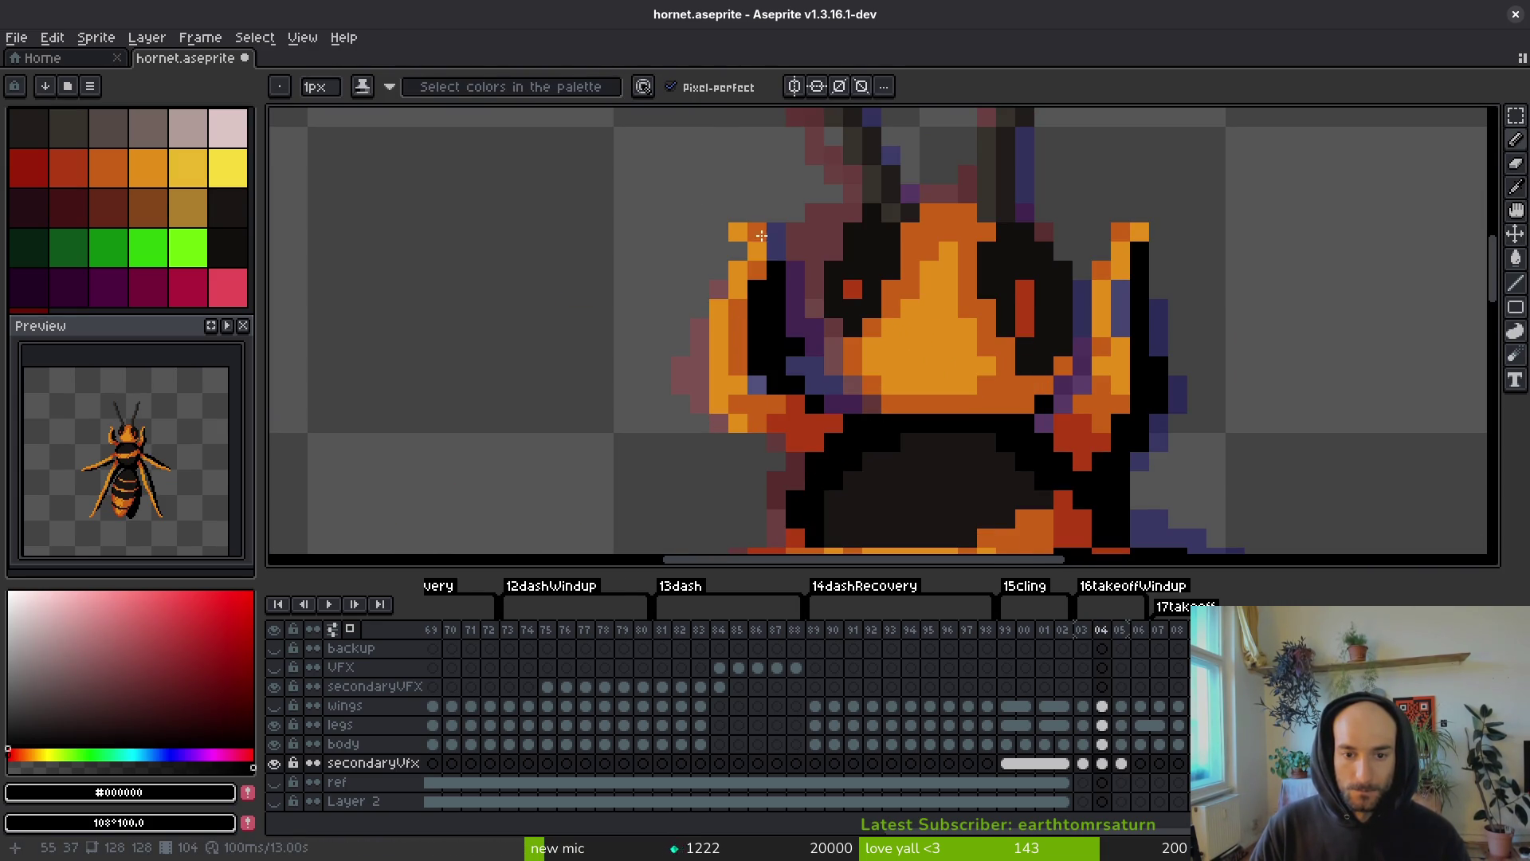
pyautogui.moveTo(777, 241); pyautogui.dragTo(815, 390)
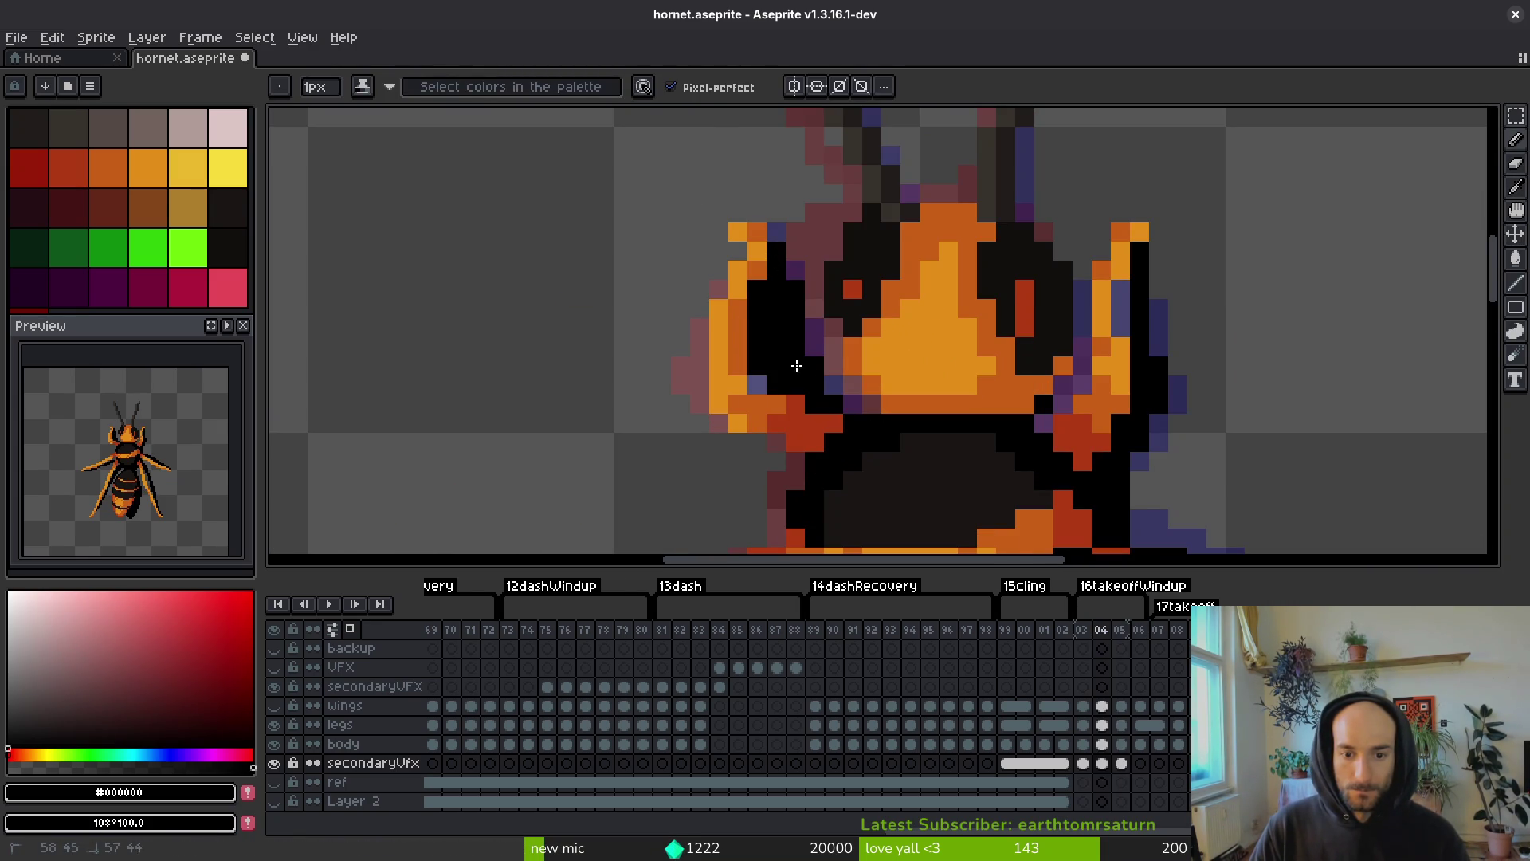
pyautogui.press('i')
pyautogui.press(',')
pyautogui.scroll(-4, 942, 444)
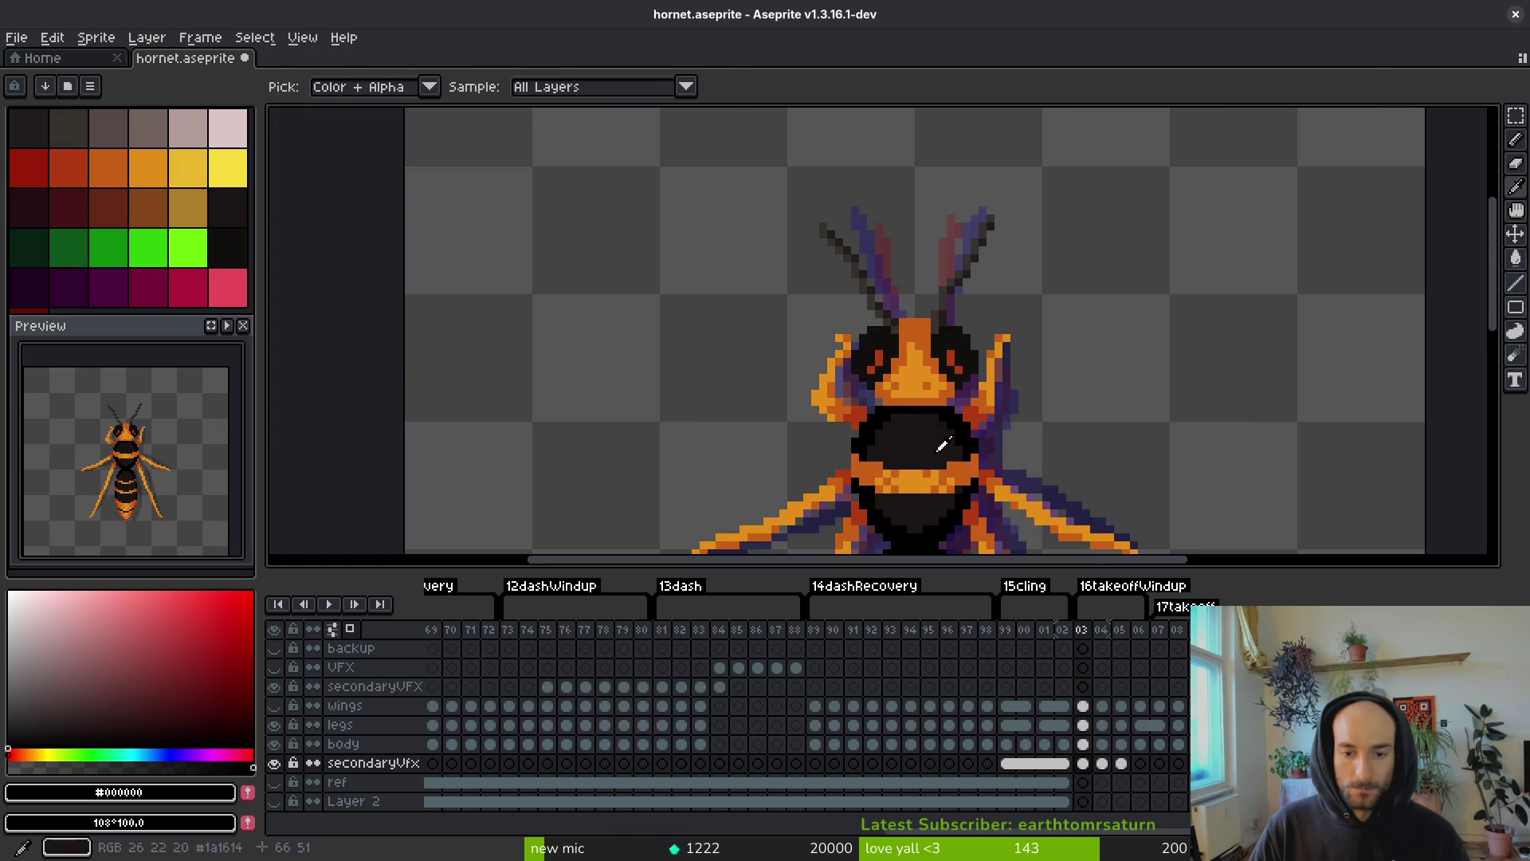
pyautogui.press('.')
pyautogui.press(',')
pyautogui.press('b')
pyautogui.scroll(4, 857, 397)
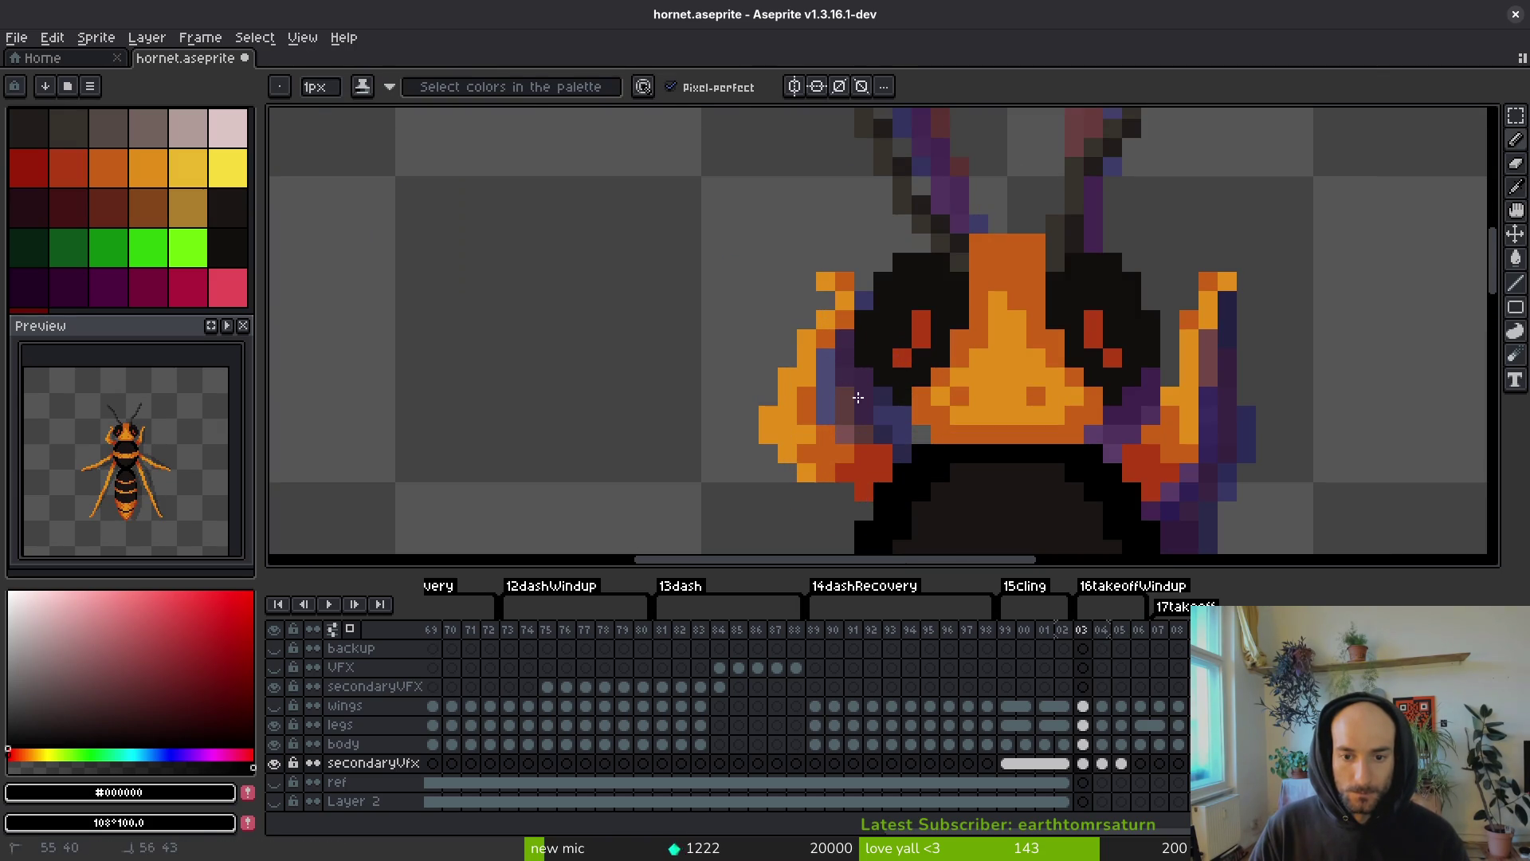
# - Check frames 03 and 04 once more, then step forward to frame 06
pyautogui.press('i')
pyautogui.press('.')
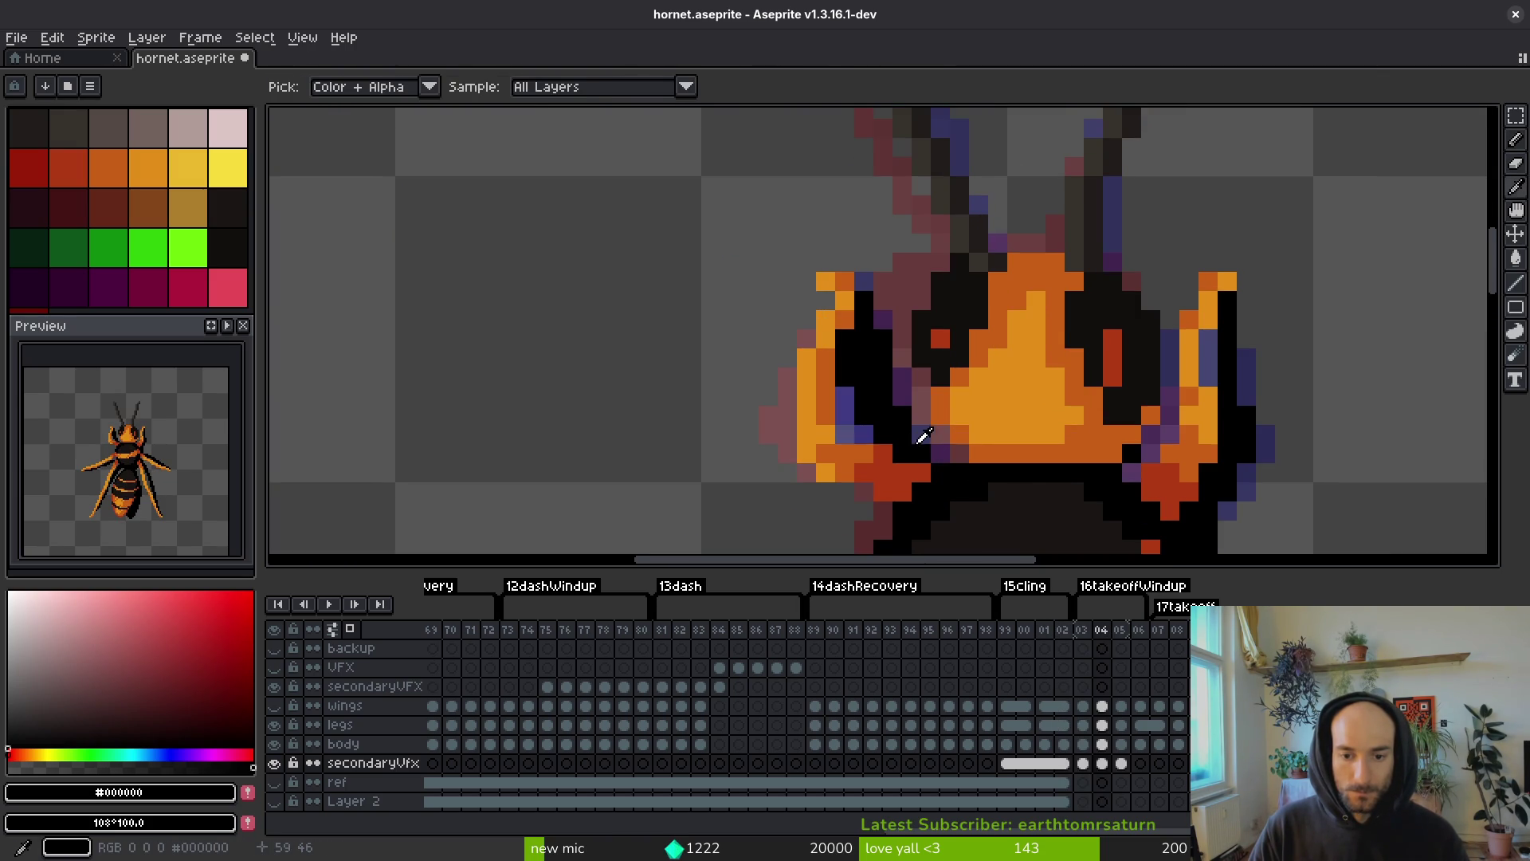
pyautogui.press(',')
pyautogui.press('b')
pyautogui.scroll(-2, 1005, 426)
pyautogui.press('i')
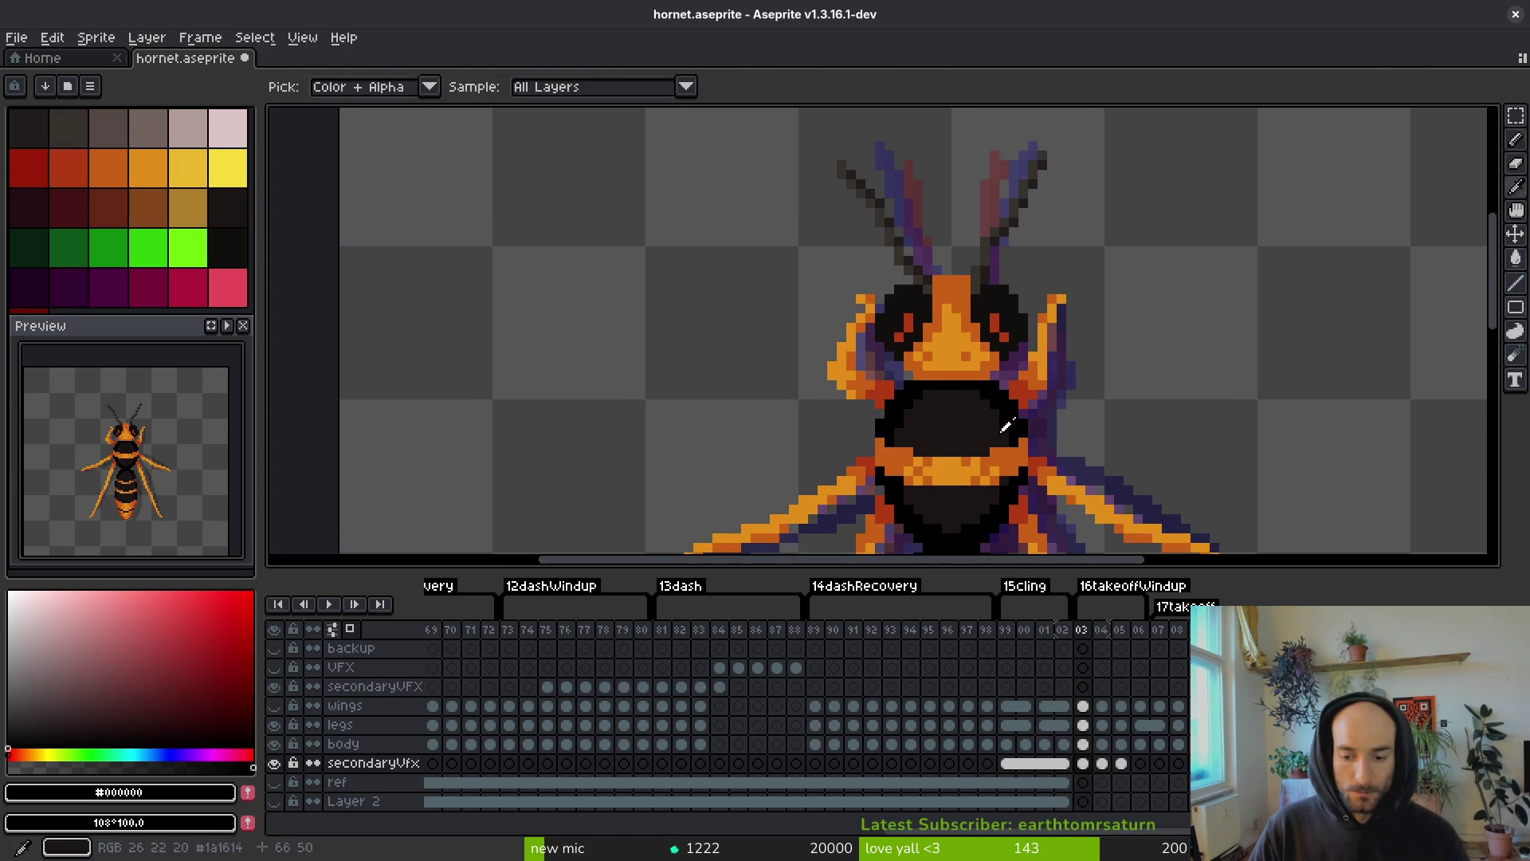
pyautogui.press('.')
pyautogui.press('b')
pyautogui.press('.')
pyautogui.press('i')
pyautogui.press('.')
# - Select the secondaryVfx cel in frame 05 and sample a colour from the hornet
pyautogui.press('b')
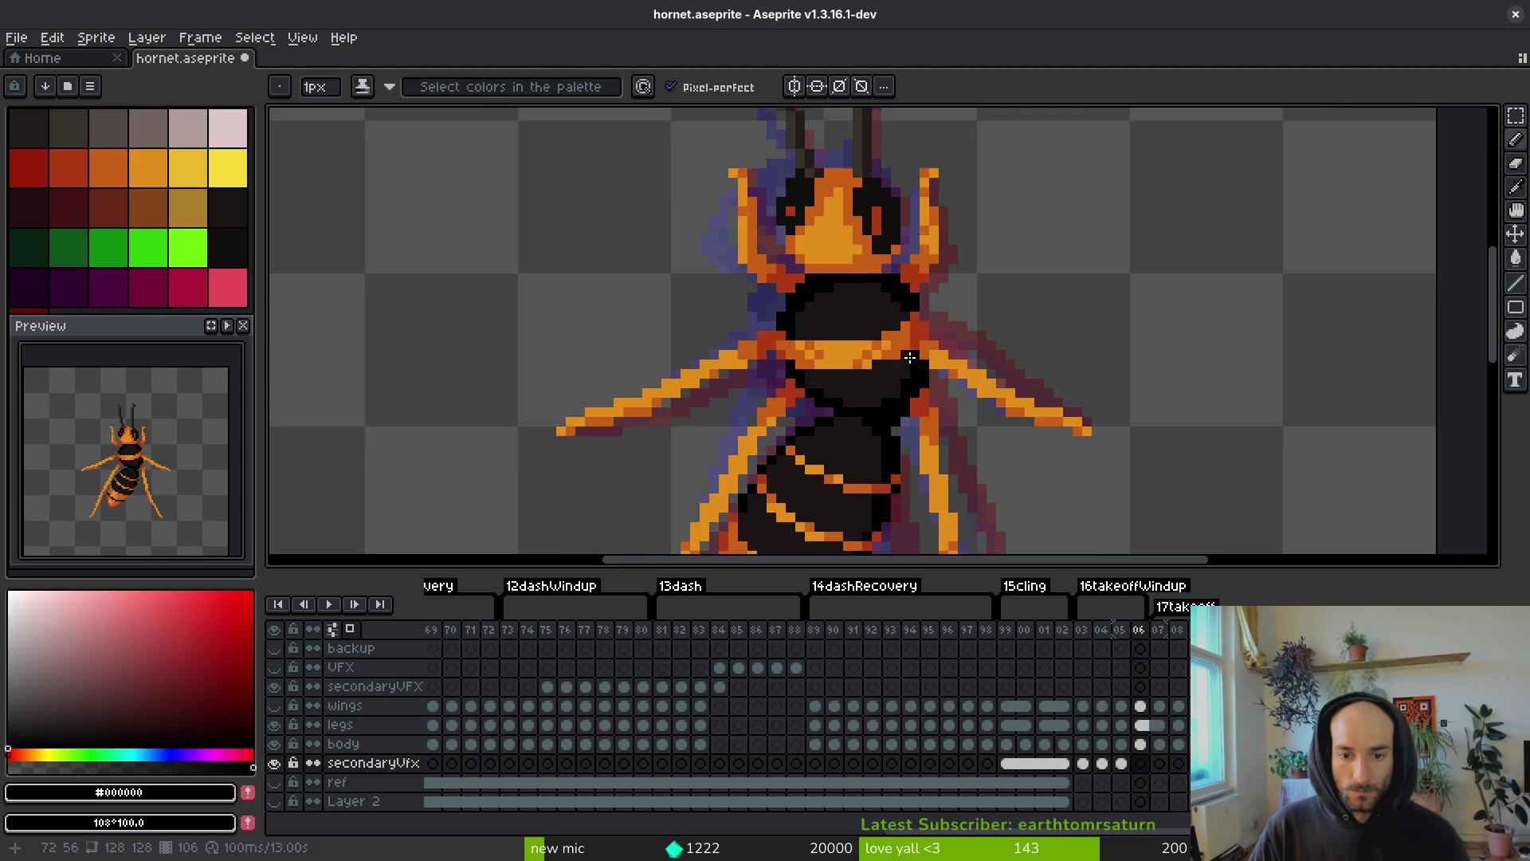
pyautogui.scroll(-1, 910, 358)
pyautogui.press(',')
pyautogui.click(1121, 762)
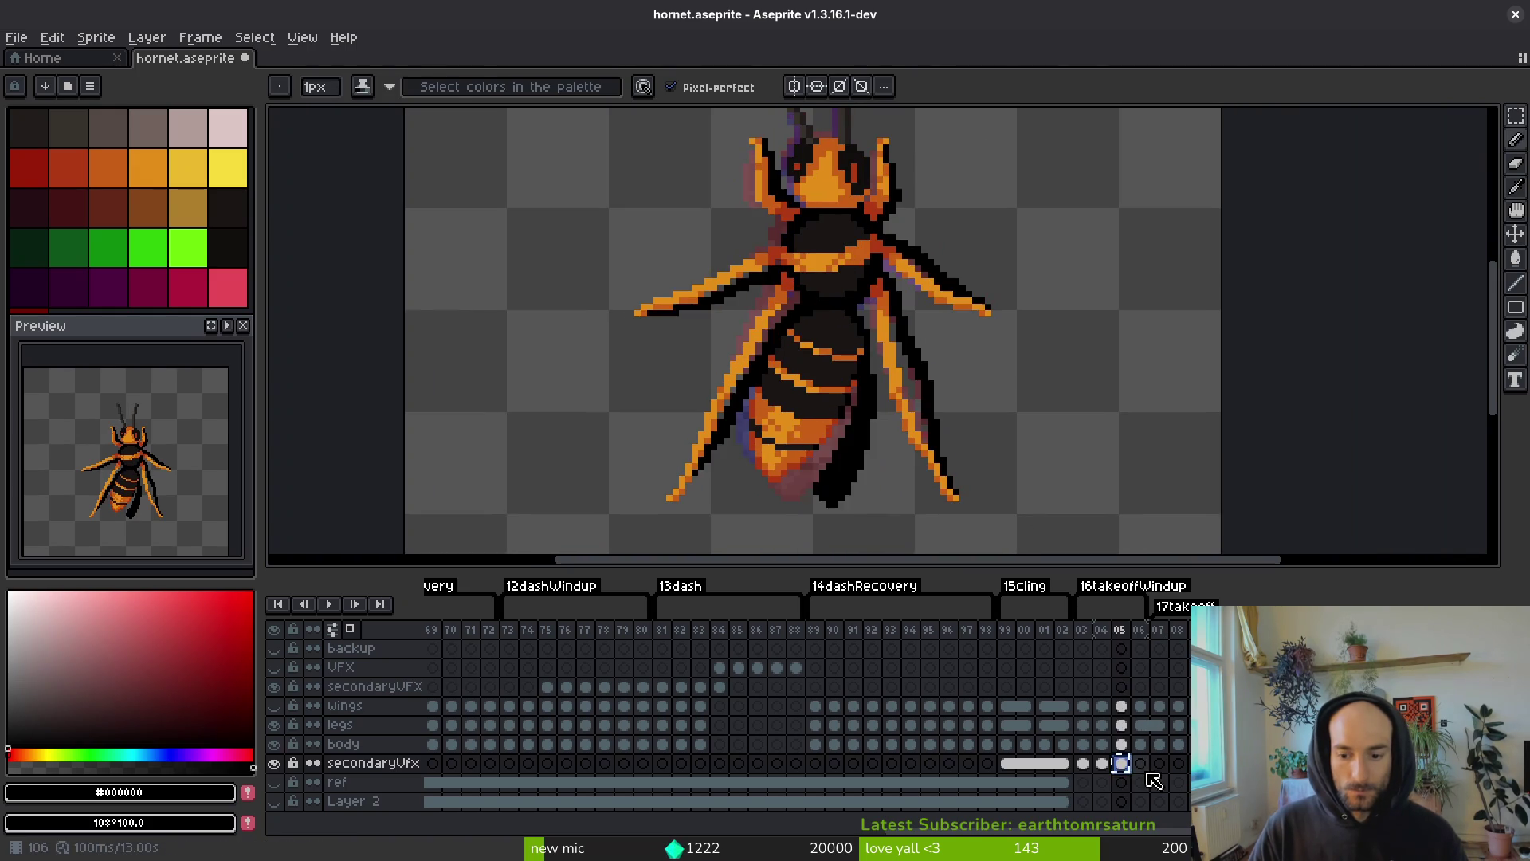
pyautogui.press('.')
pyautogui.scroll(1, 847, 358)
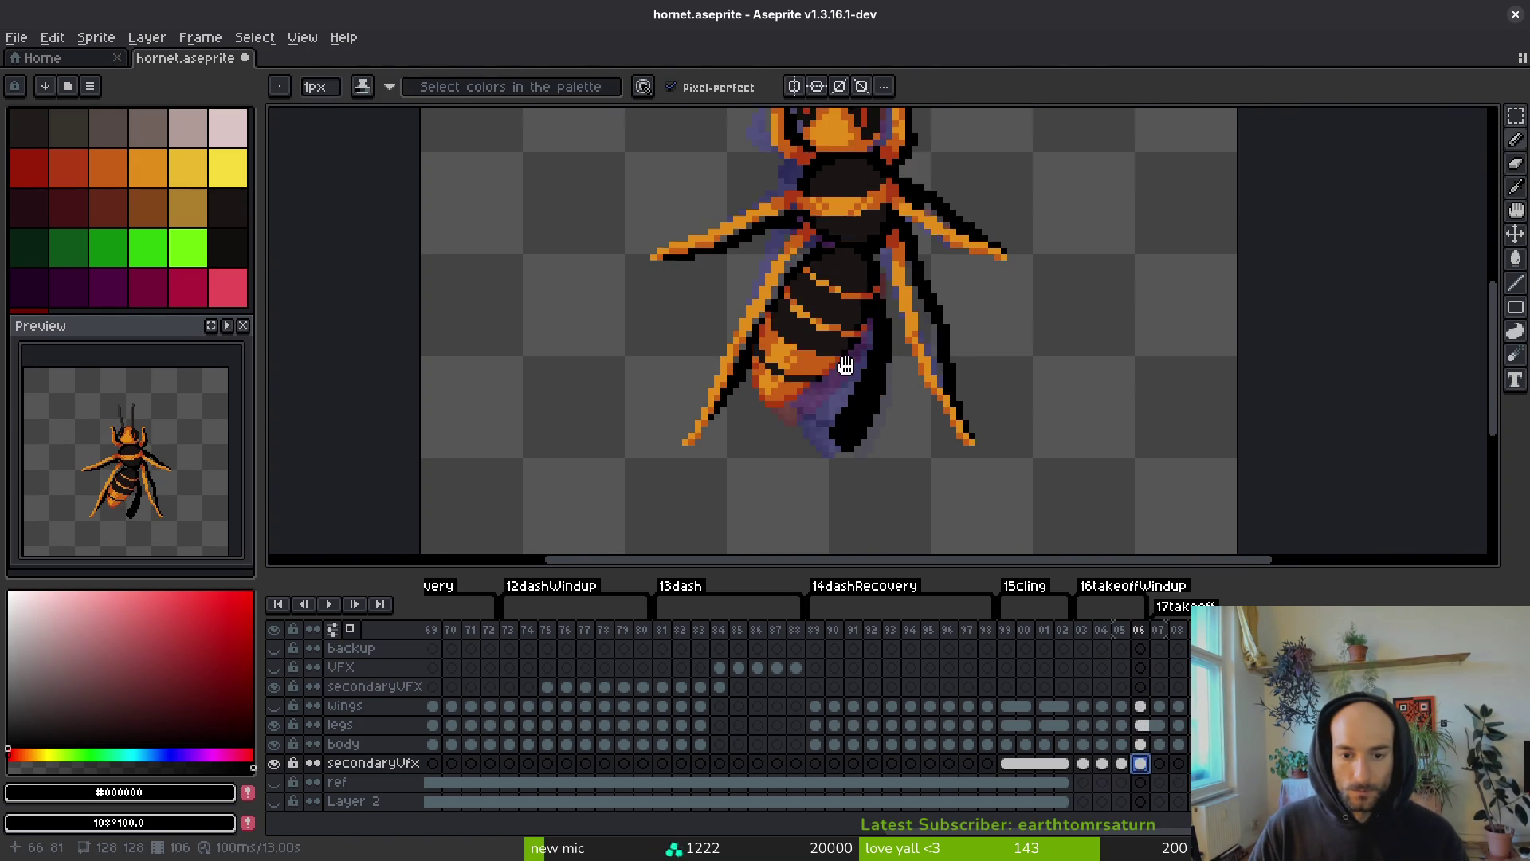
pyautogui.press('i')
pyautogui.press(',')
pyautogui.press('b')
pyautogui.scroll(-1, 866, 369)
pyautogui.scroll(1, 865, 369)
pyautogui.press('i')
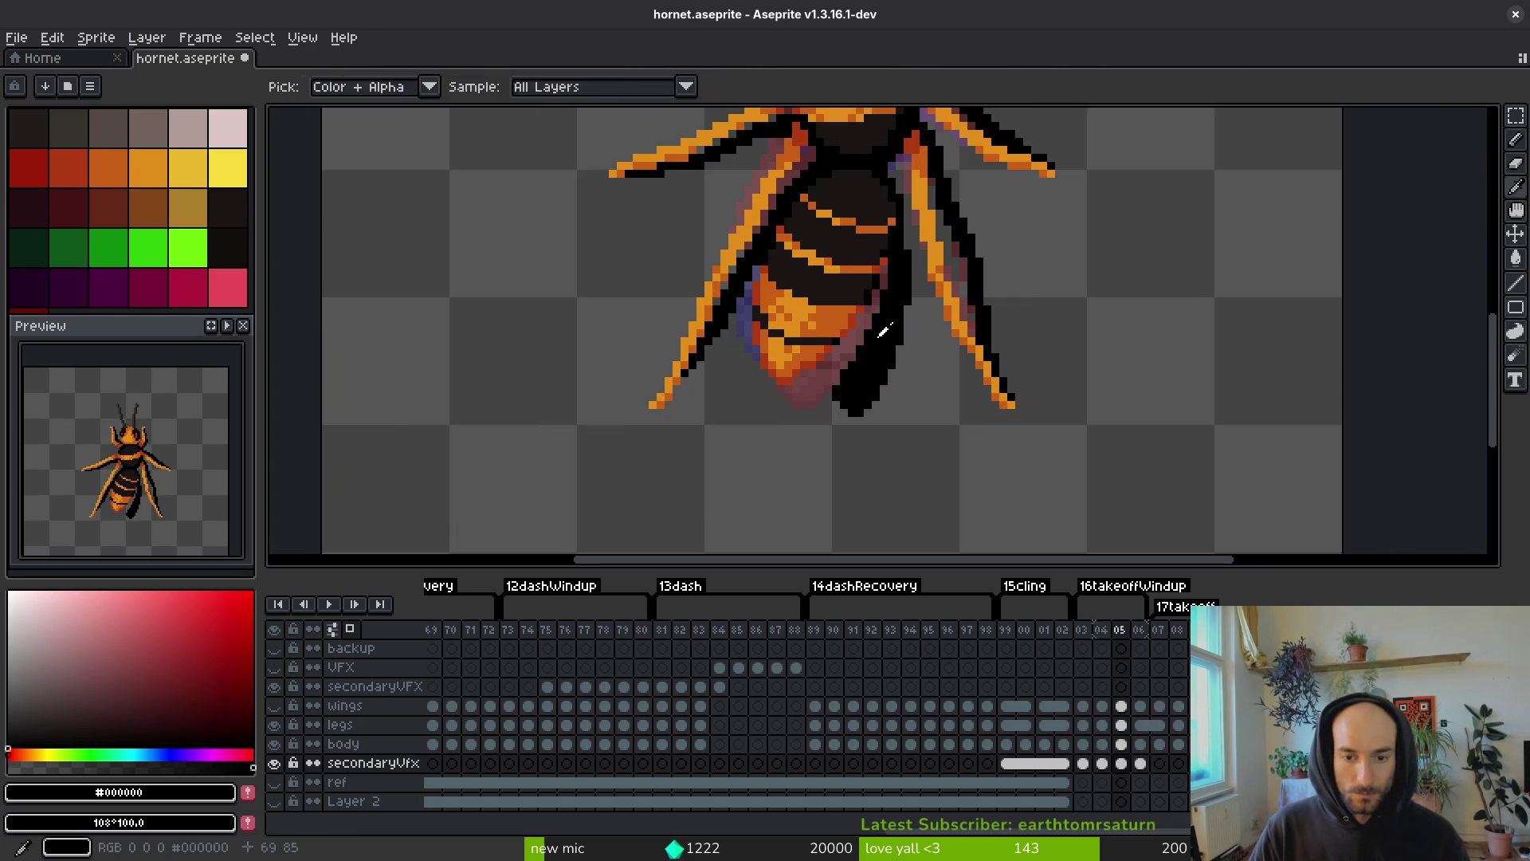
pyautogui.scroll(1, 892, 287)
pyautogui.press('b')
# - Erase shadow pixels beside the abdomen's right side, undo an accidental black fill, and move to frame 06
pyautogui.press('e')
pyautogui.moveTo(920, 191)
pyautogui.mouseDown()
pyautogui.moveTo(906, 291)
pyautogui.moveTo(817, 469)
pyautogui.mouseUp()
pyautogui.press('b')
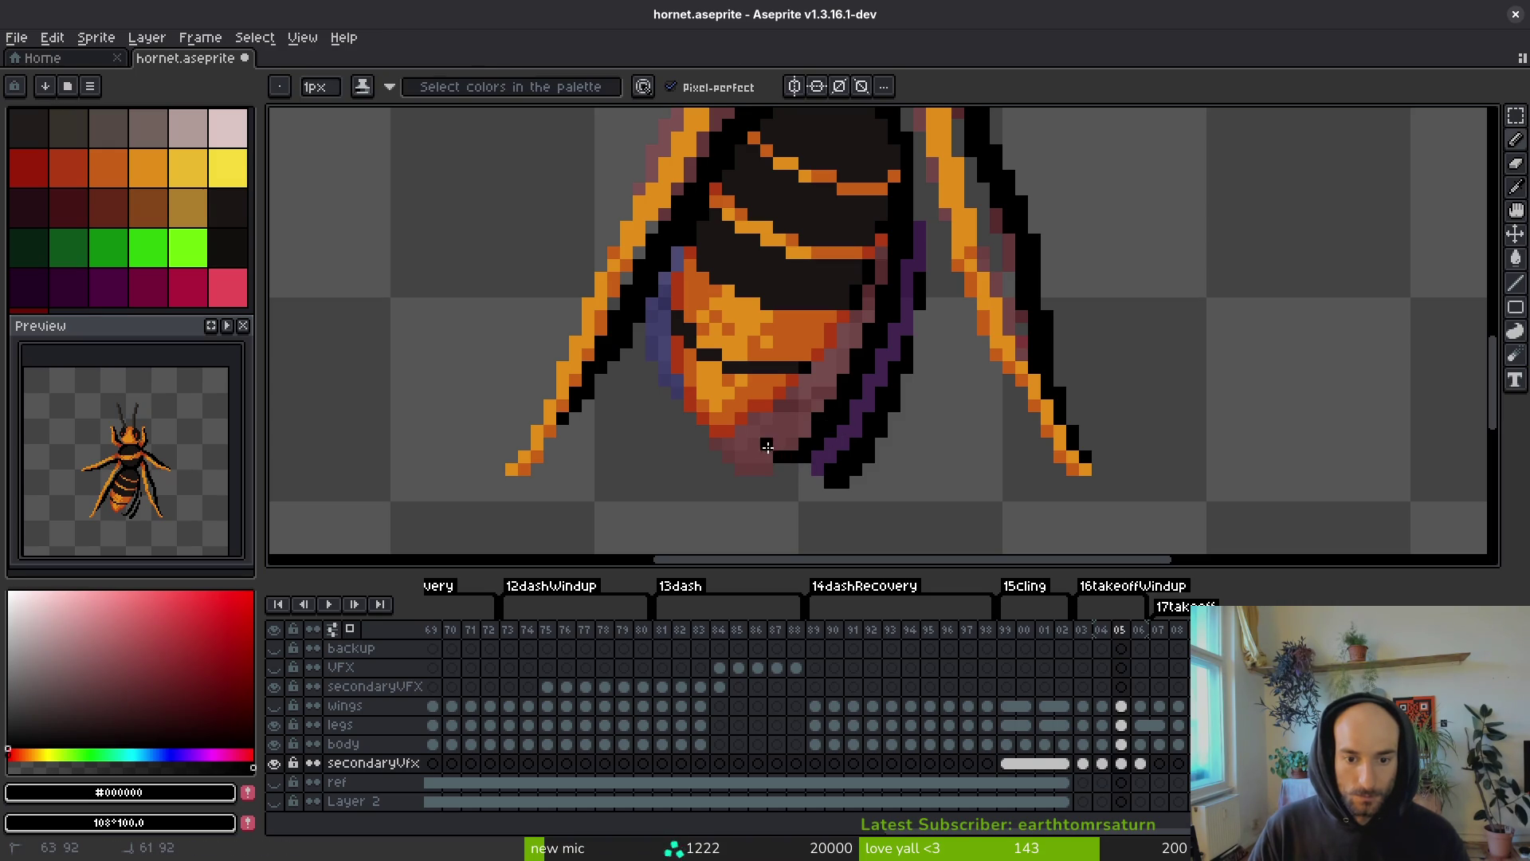
pyautogui.press('g')
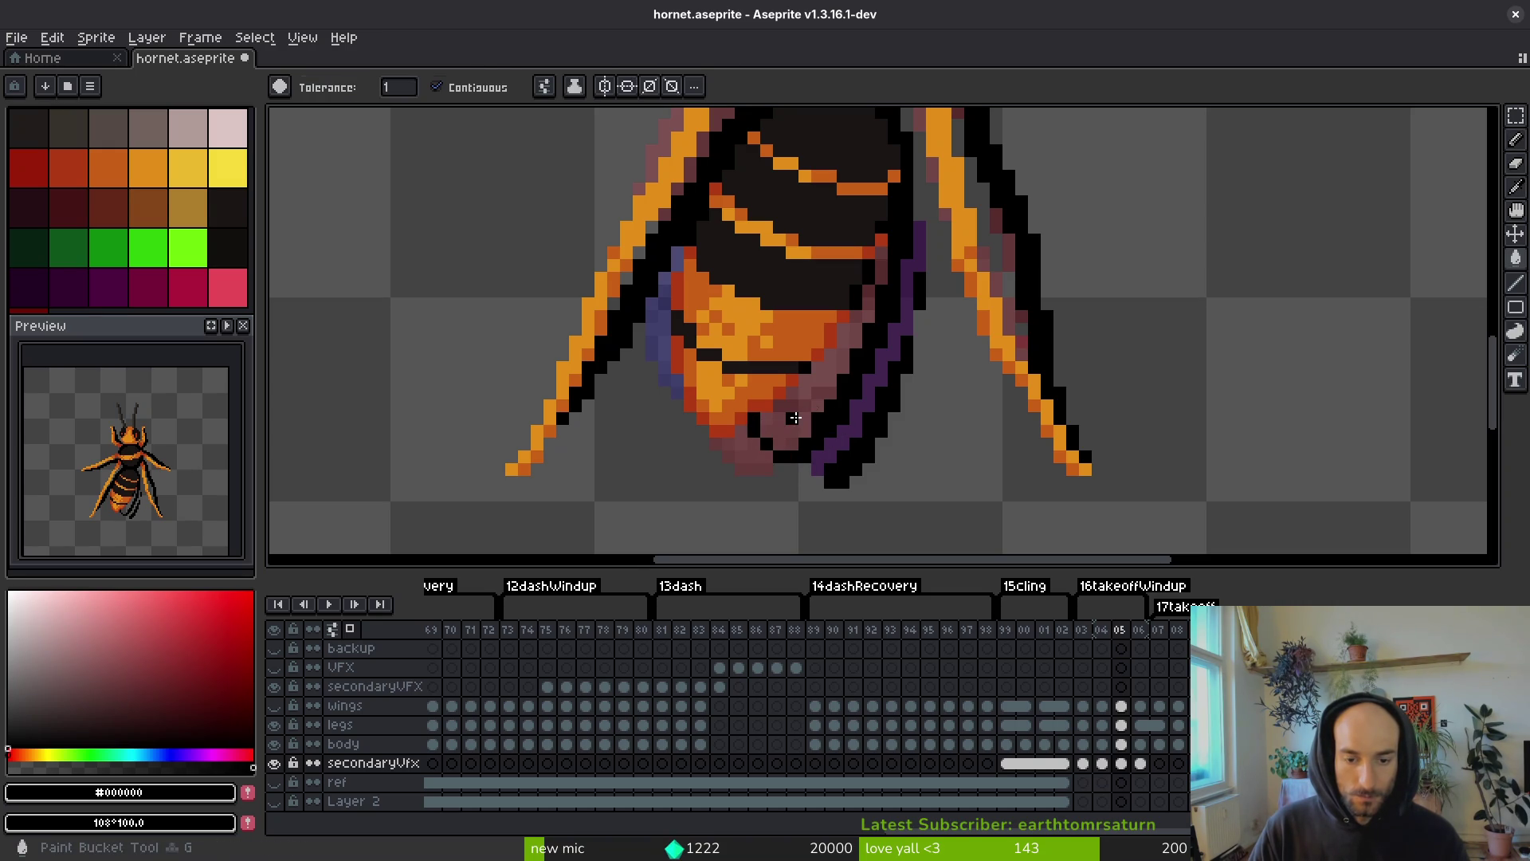
pyautogui.click(798, 420)
pyautogui.hotkey('ctrl', 'z')
pyautogui.press('b')
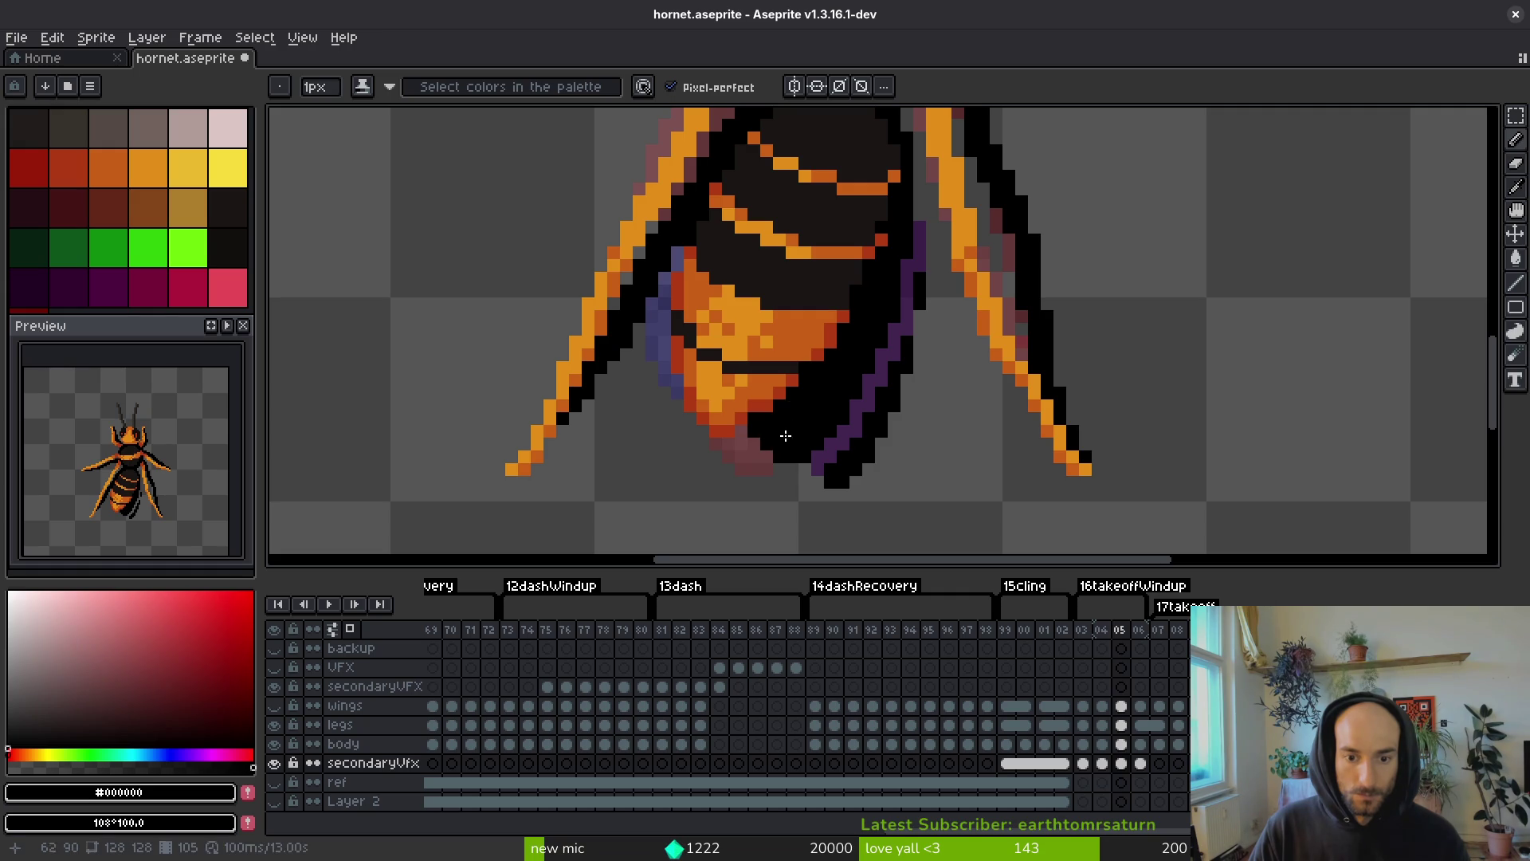
pyautogui.press('.')
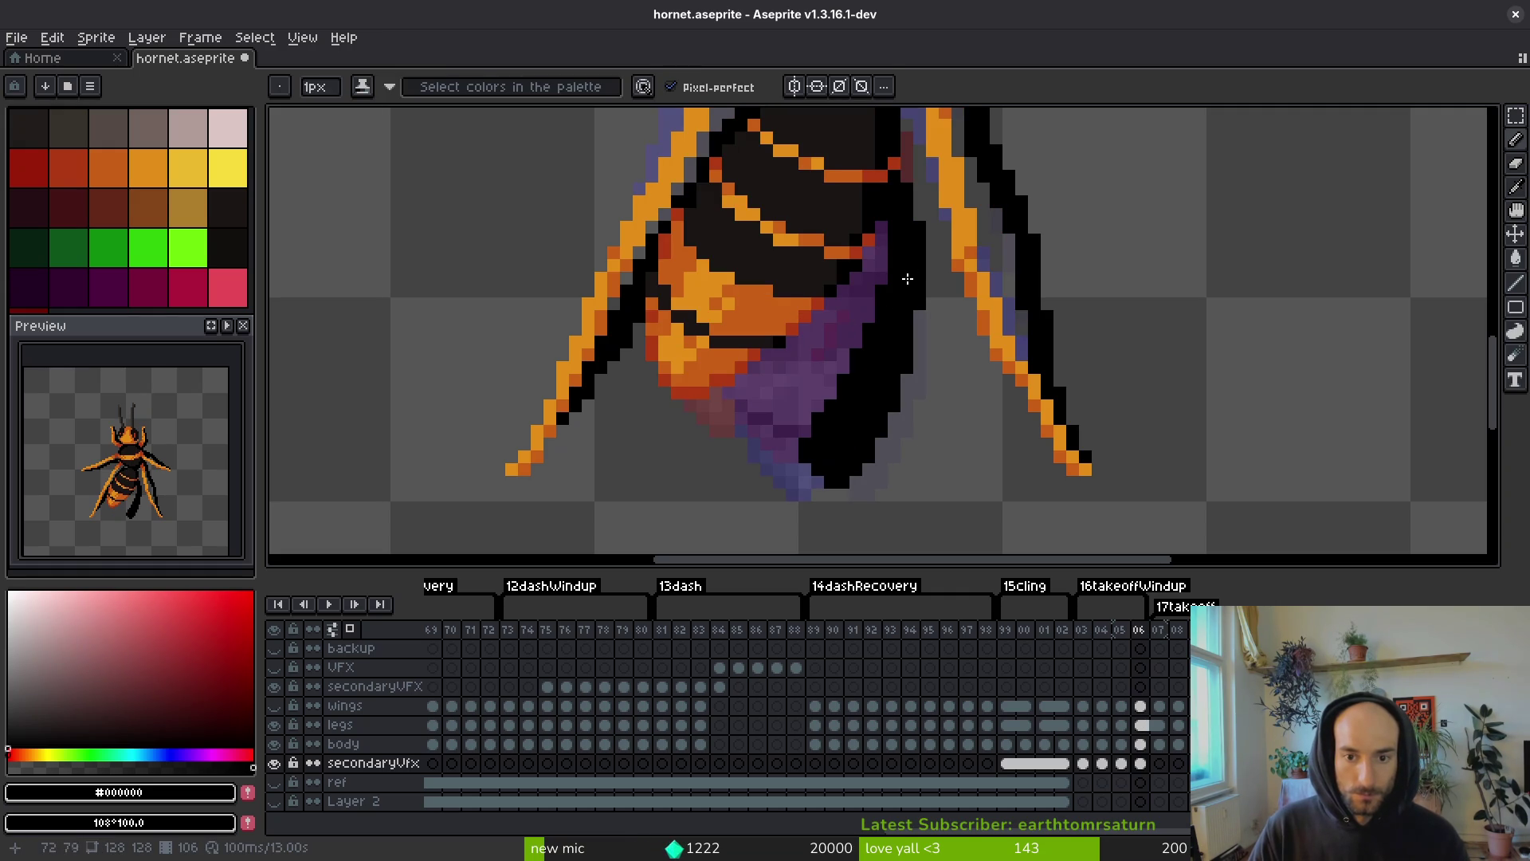
# - Erase the black area beside the purple wing and darken a few wing-edge pixels
pyautogui.press('e')
pyautogui.moveTo(915, 263)
pyautogui.mouseDown()
pyautogui.moveTo(915, 181)
pyautogui.moveTo(837, 316)
pyautogui.moveTo(859, 453)
pyautogui.mouseUp()
pyautogui.press('i')
pyautogui.press('b')
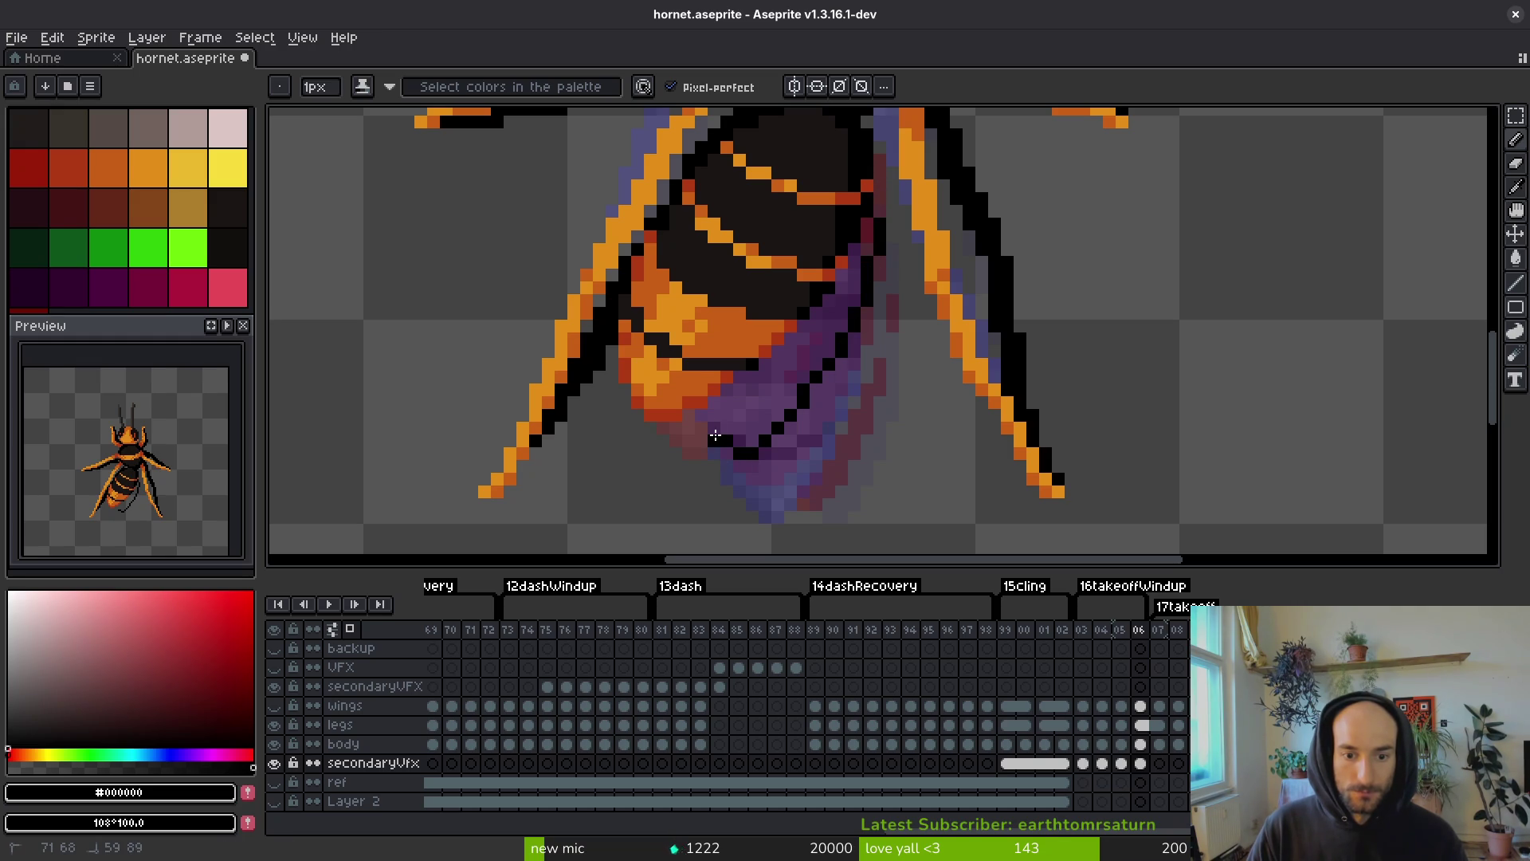
pyautogui.hotkey('ctrl', 'z')
pyautogui.moveTo(712, 399); pyautogui.dragTo(724, 431)
pyautogui.hotkey('ctrl', 'z')
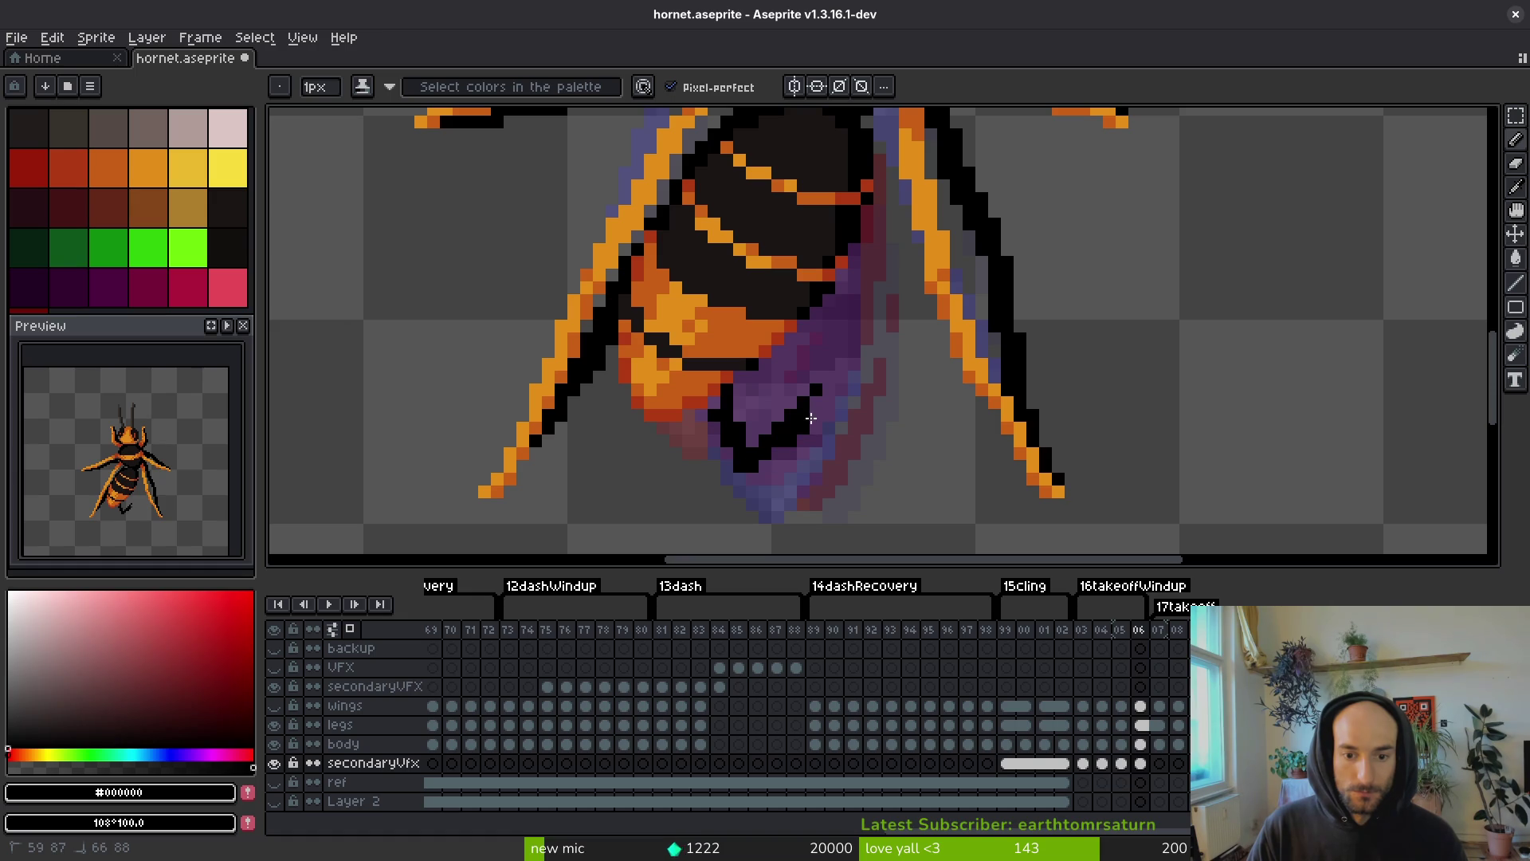
pyautogui.moveTo(880, 225)
pyautogui.mouseDown()
pyautogui.moveTo(797, 359)
pyautogui.moveTo(777, 355)
pyautogui.moveTo(752, 434)
pyautogui.mouseUp()
# - Paint the purple wing shadow black with a 3 px brush, restore 1 px, and save
pyautogui.press('f')
pyautogui.press('+')
pyautogui.press('+')
pyautogui.moveTo(817, 357); pyautogui.dragTo(854, 247)
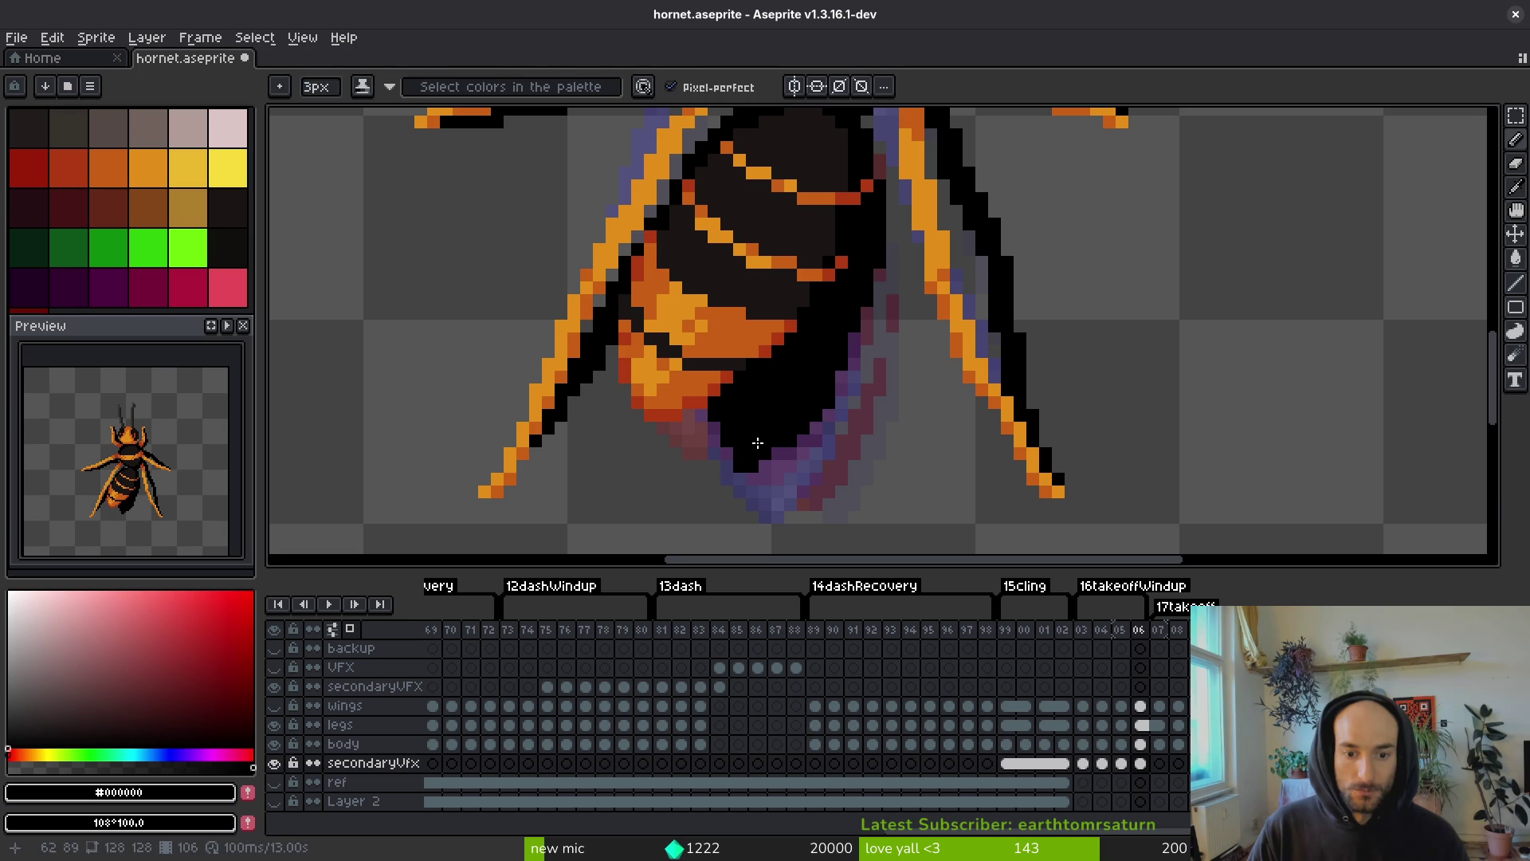
pyautogui.press('-')
pyautogui.press('-')
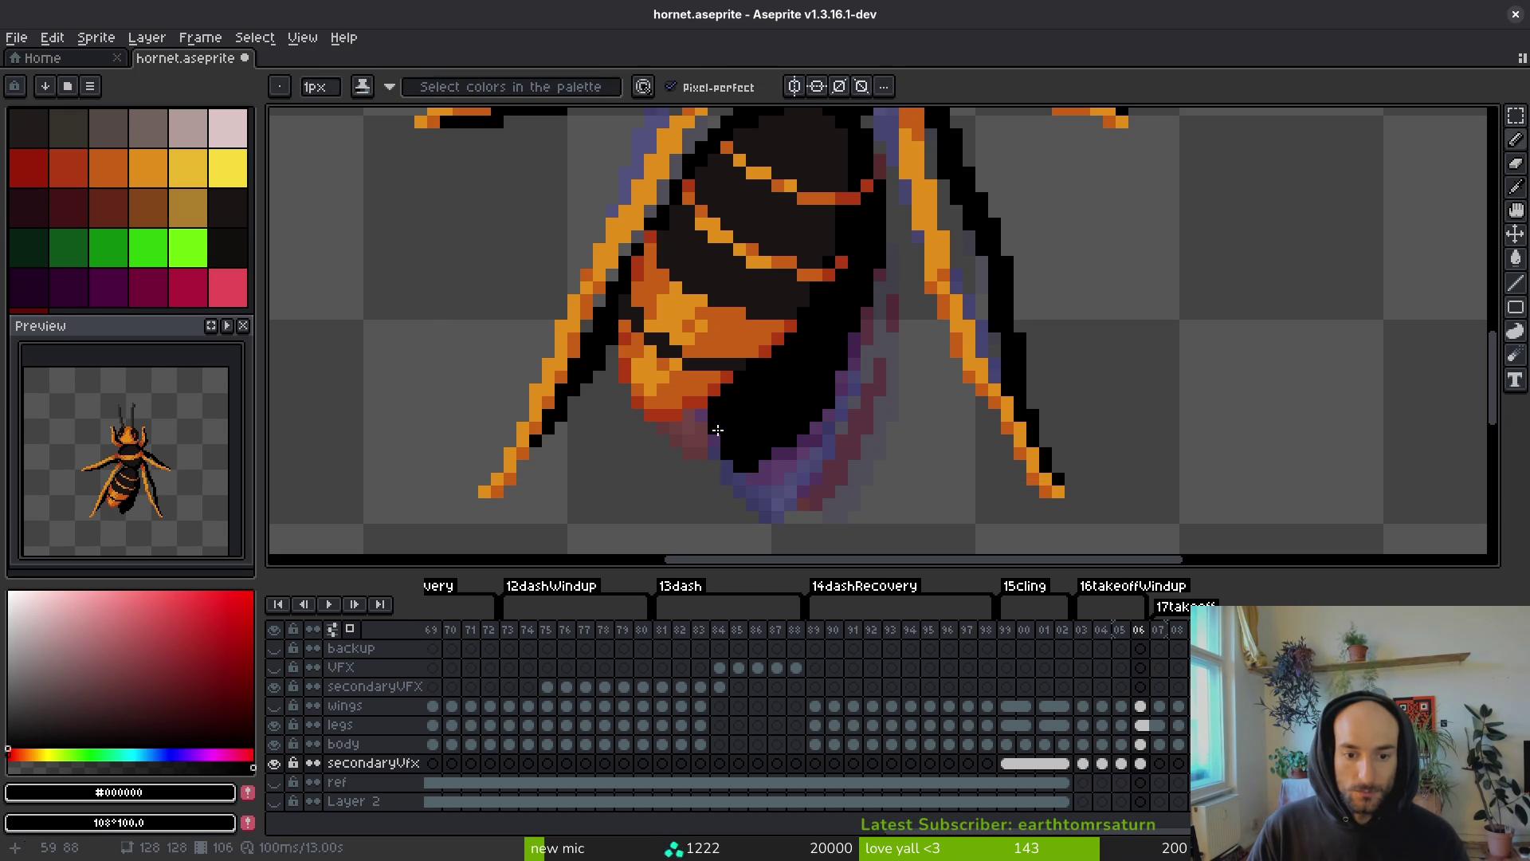
pyautogui.press('e')
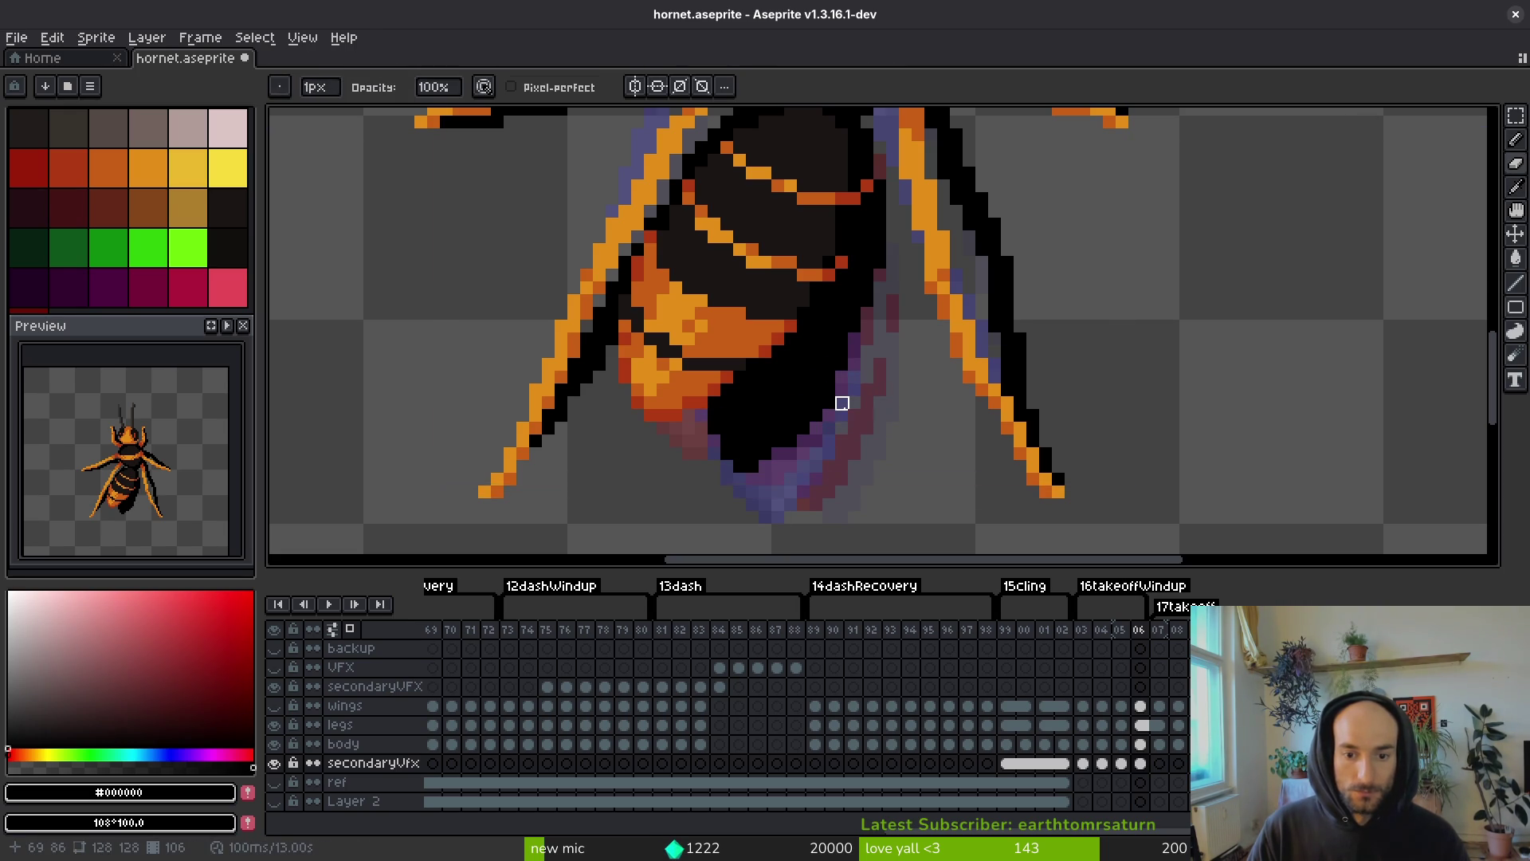
pyautogui.hotkey('ctrl', 's')
# - Try and undo a black line on frame 05's abdomen, then return to frame 06 and play the animation
pyautogui.scroll(-3, 876, 382)
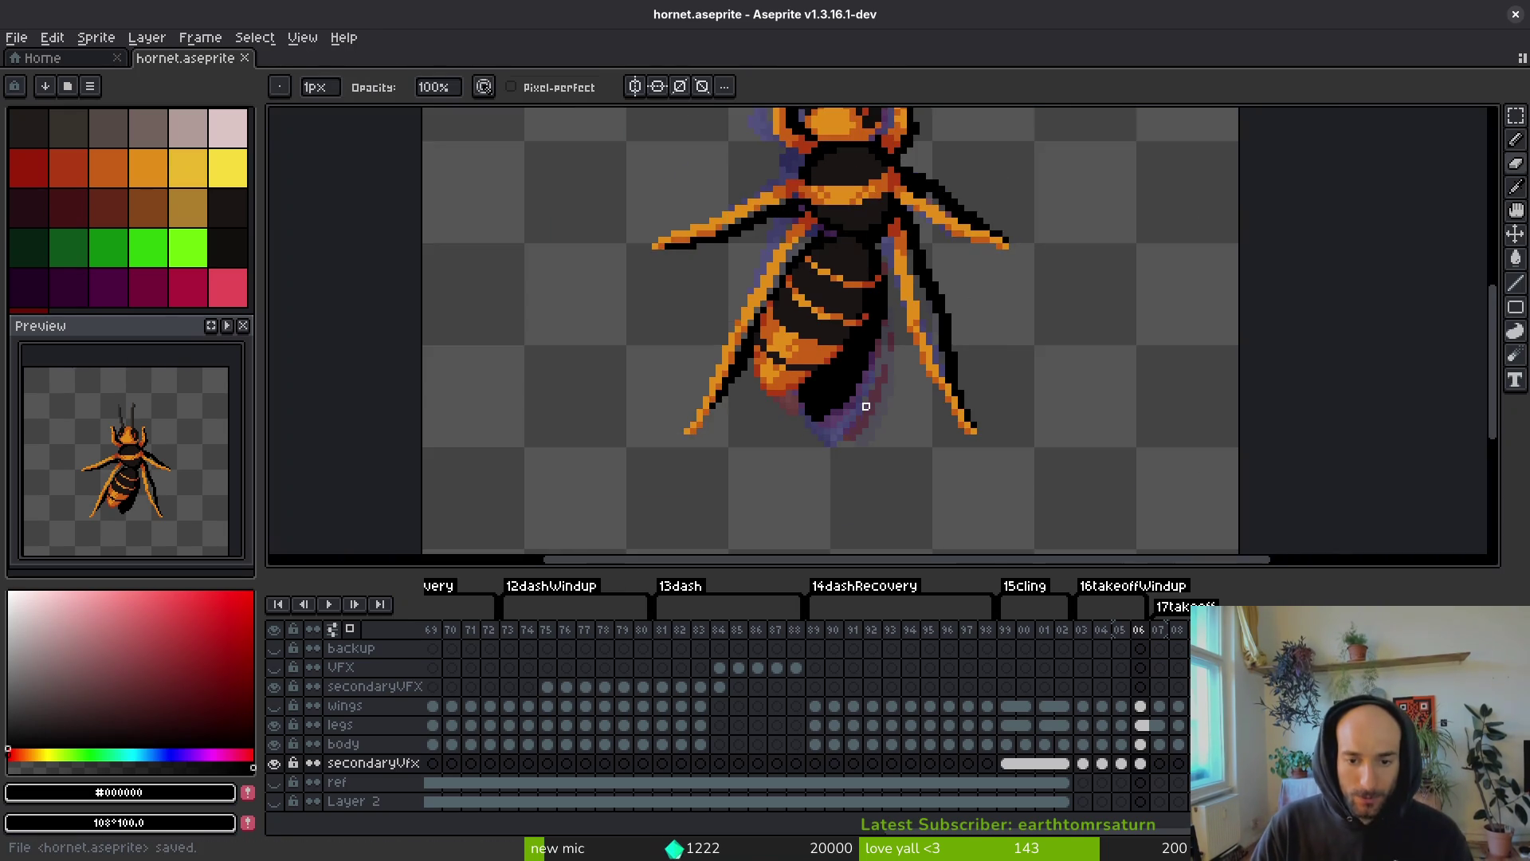
pyautogui.scroll(3, 865, 407)
pyautogui.press('b')
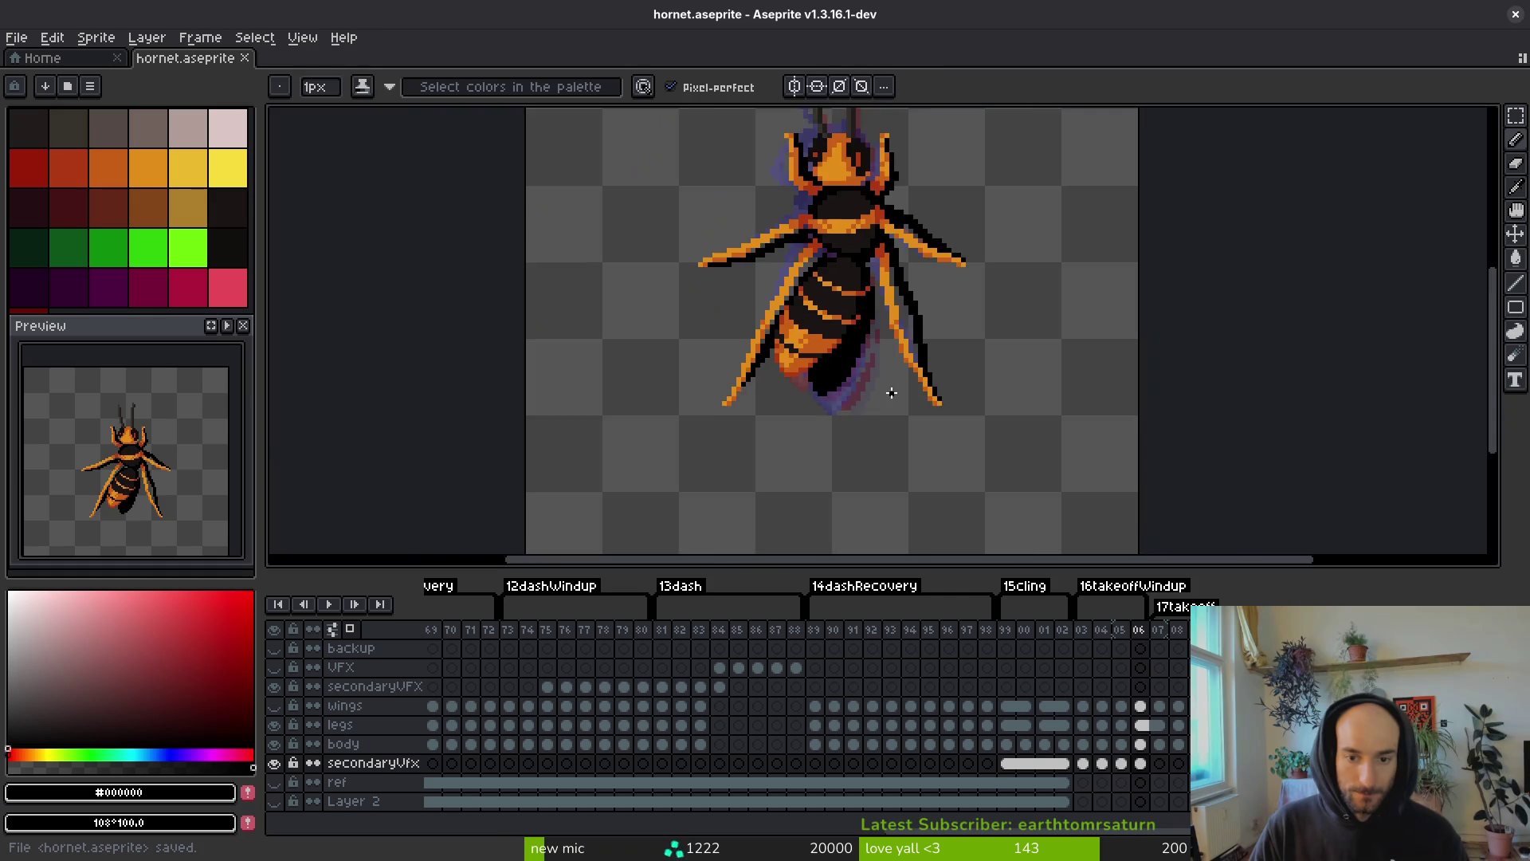
pyautogui.scroll(-2, 889, 388)
pyautogui.scroll(2, 888, 389)
pyautogui.press(',')
pyautogui.scroll(-2, 900, 406)
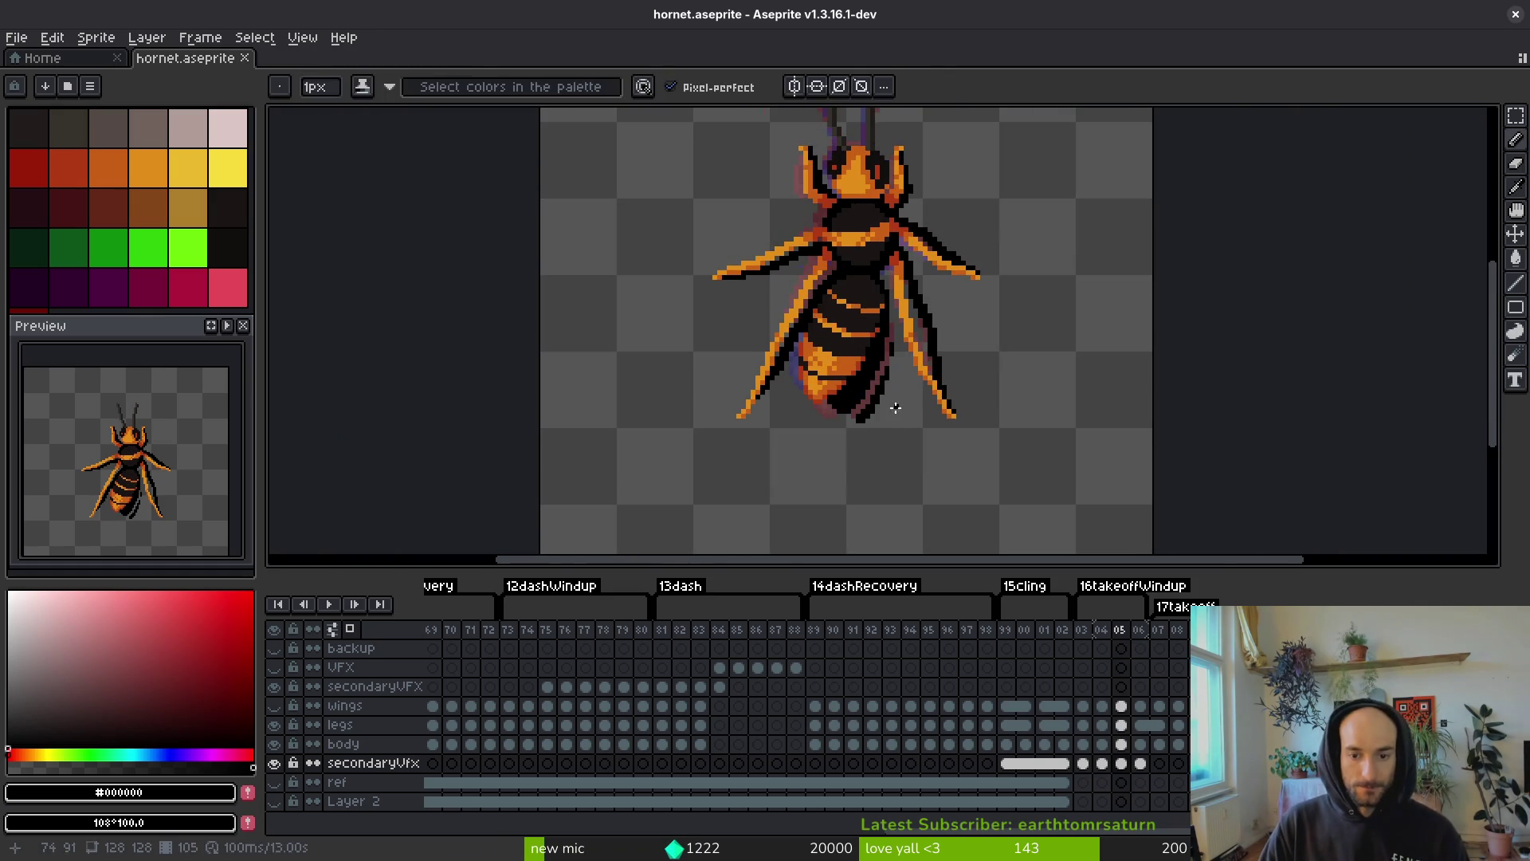
pyautogui.scroll(2, 885, 398)
pyautogui.moveTo(888, 253); pyautogui.dragTo(850, 394)
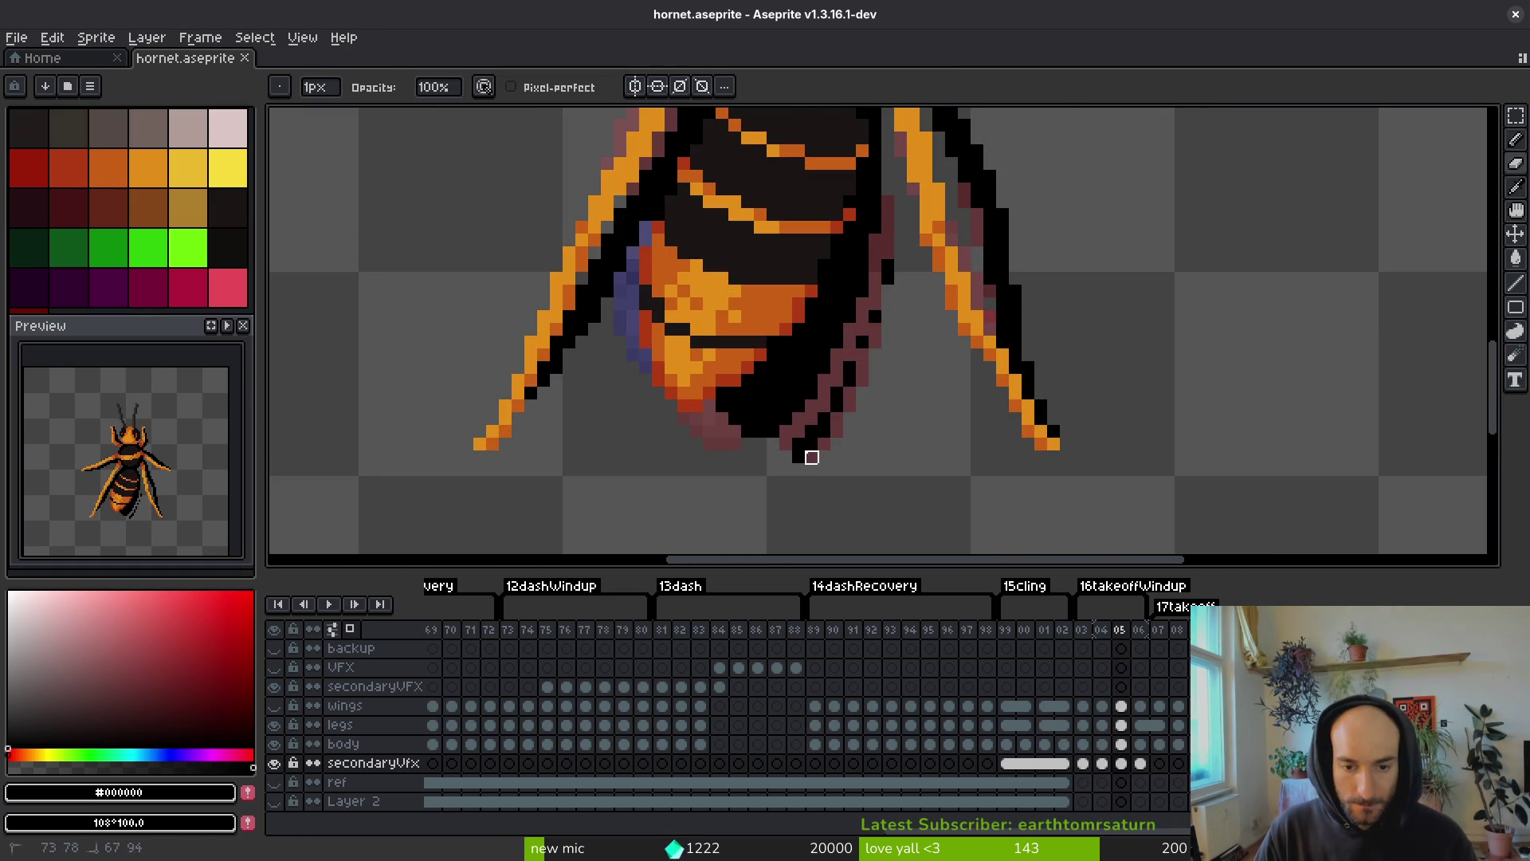
pyautogui.hotkey('ctrl', 'z')
pyautogui.press('Right')
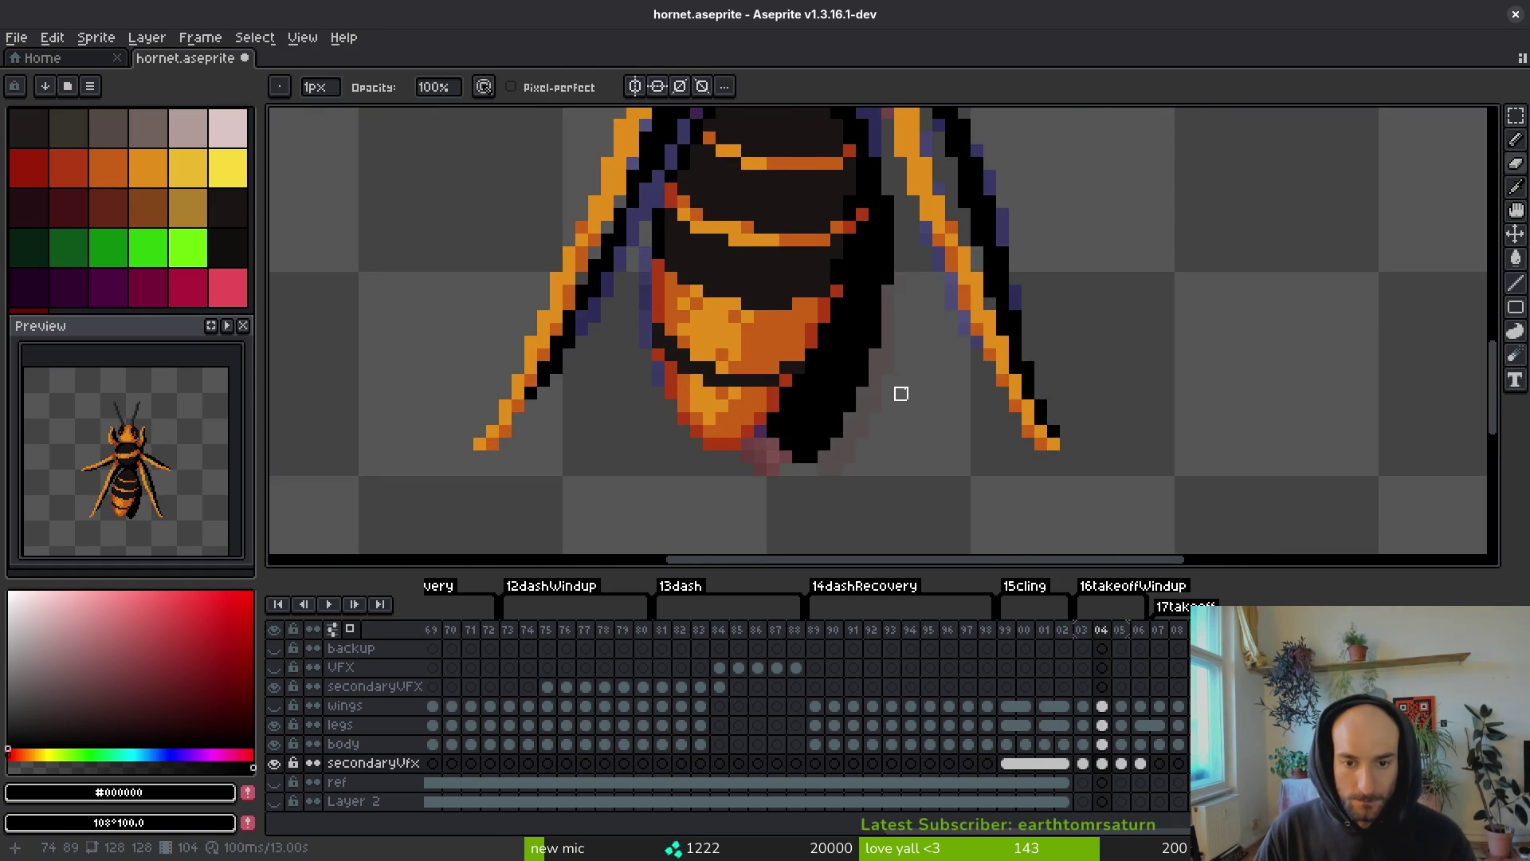
pyautogui.scroll(-3, 899, 393)
pyautogui.press('Return')
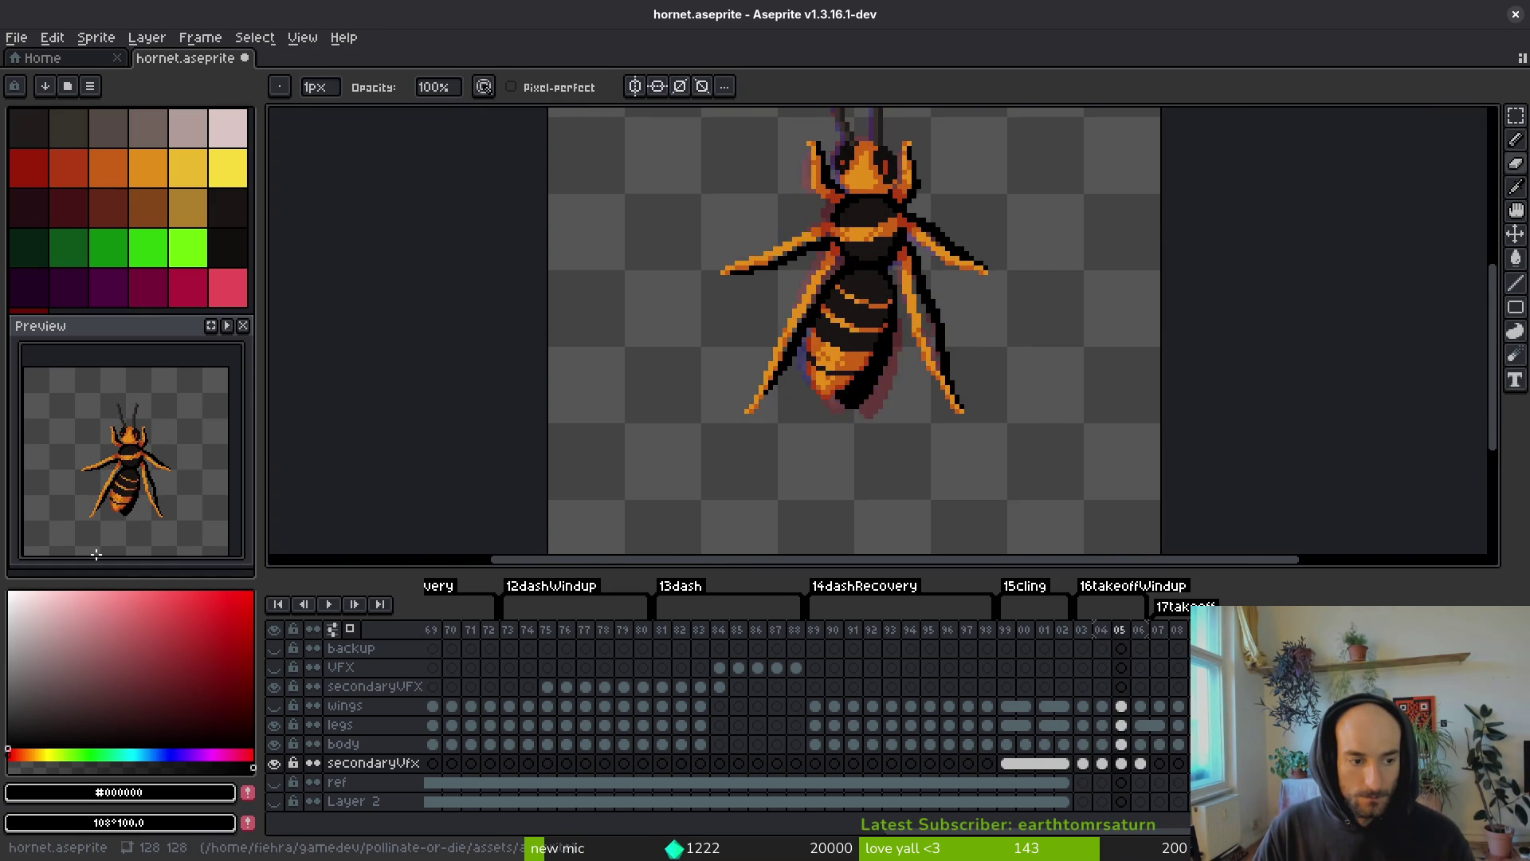
# - Look over the cels of frames 06–08 and save the sprite file
pyautogui.press('i')
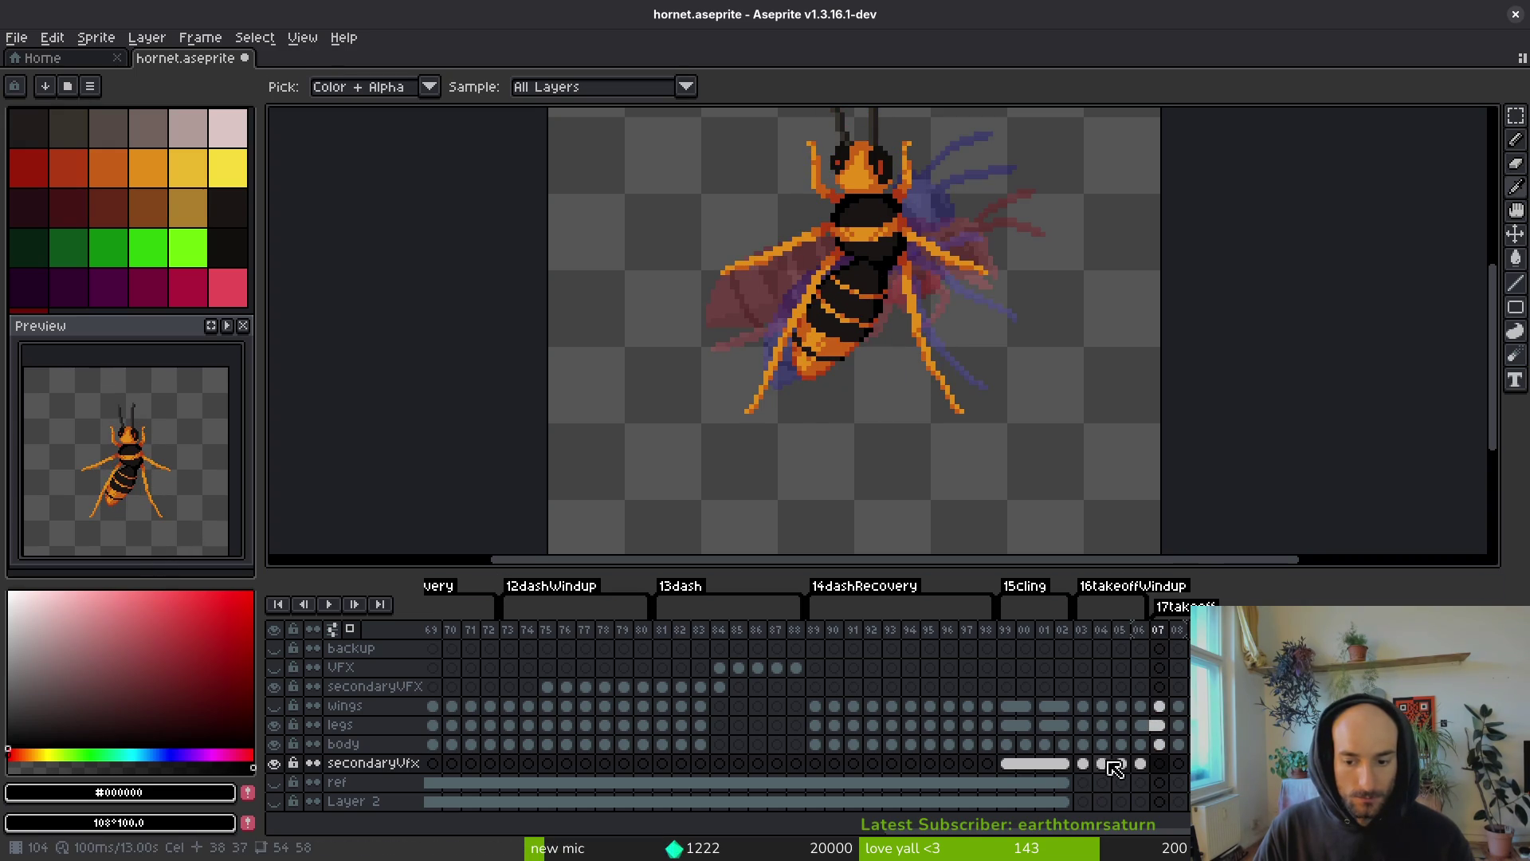
pyautogui.moveTo(1157, 765); pyautogui.dragTo(1140, 765)
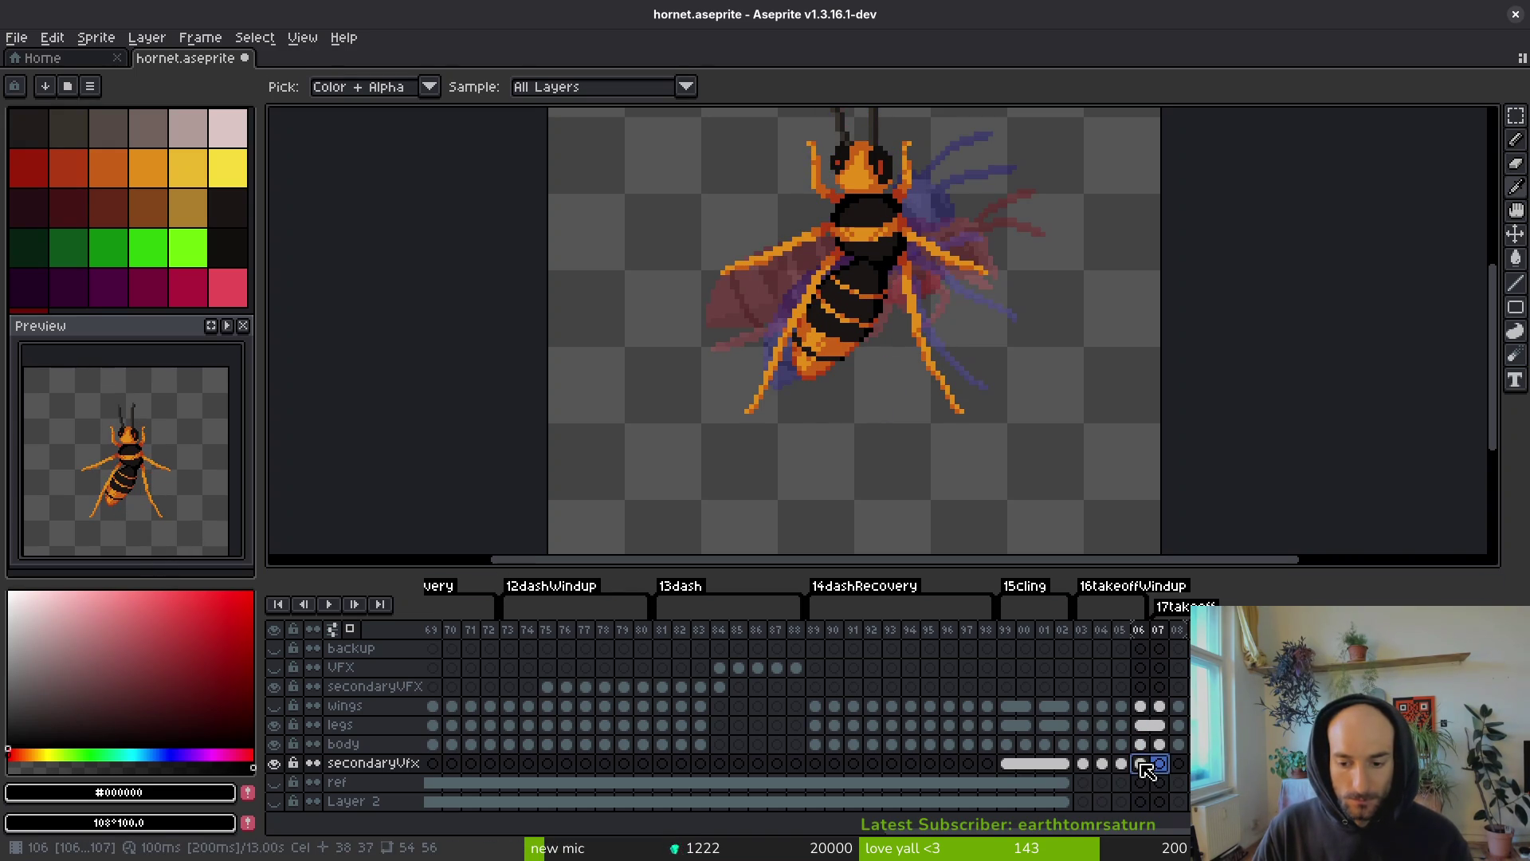
pyautogui.rightClick(1148, 769)
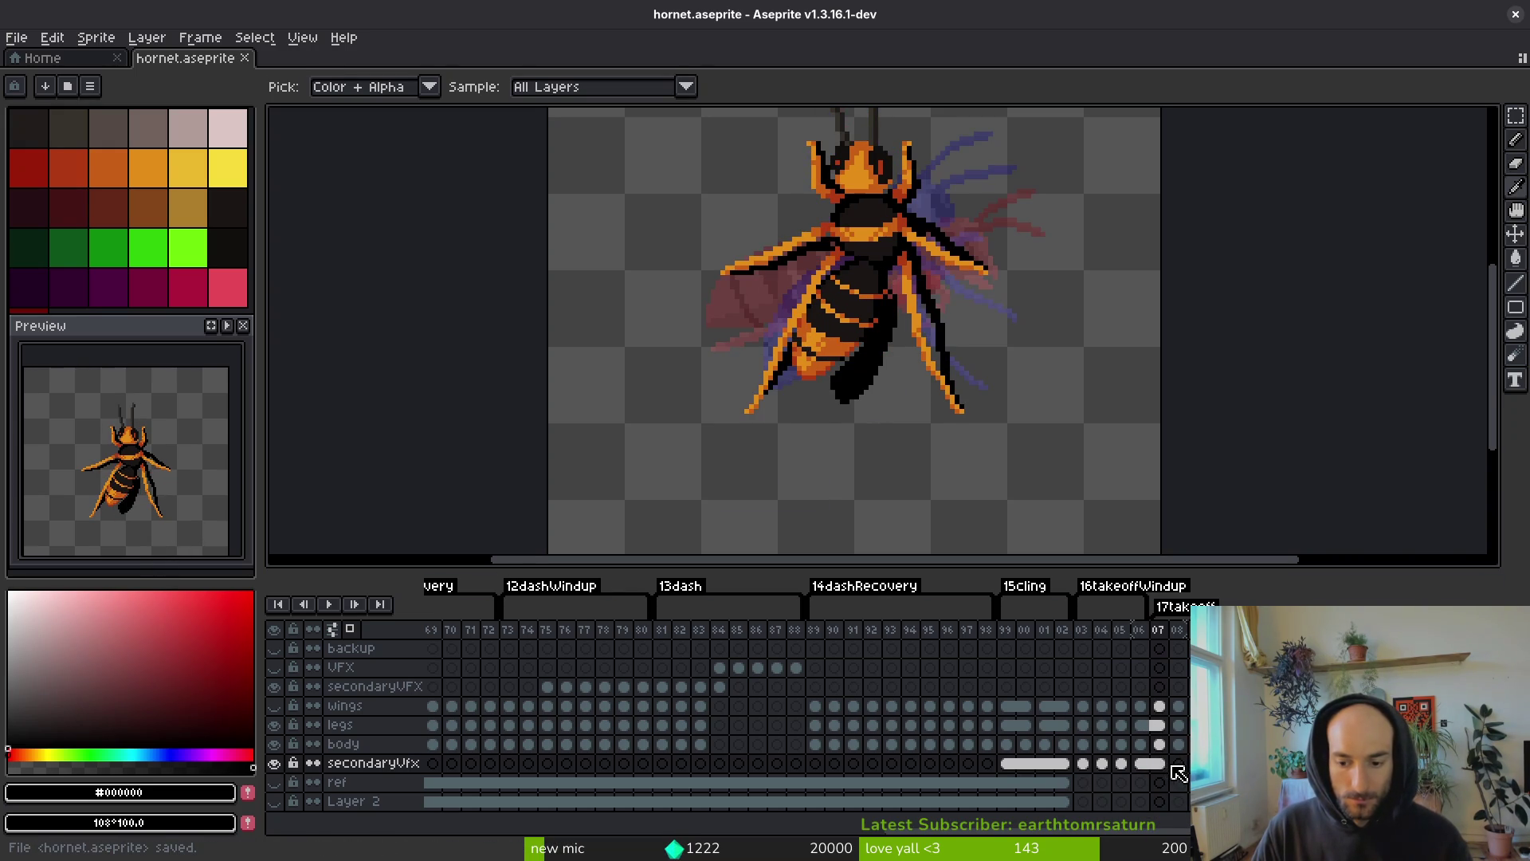
pyautogui.click(1179, 764)
pyautogui.scroll(2, 917, 331)
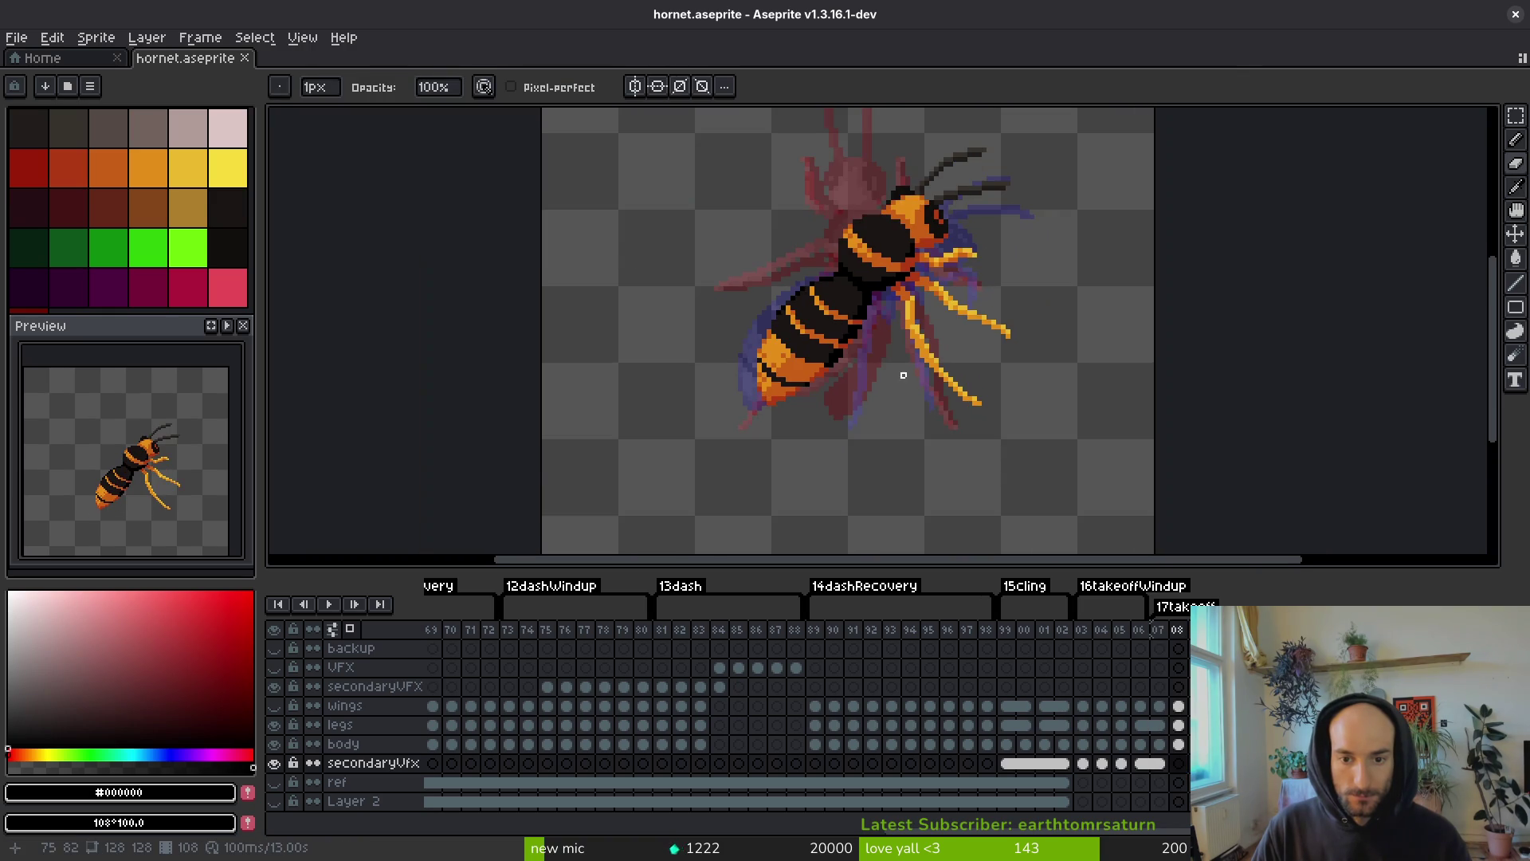
pyautogui.scroll(-2, 896, 387)
pyautogui.hotkey('ctrl', 's')
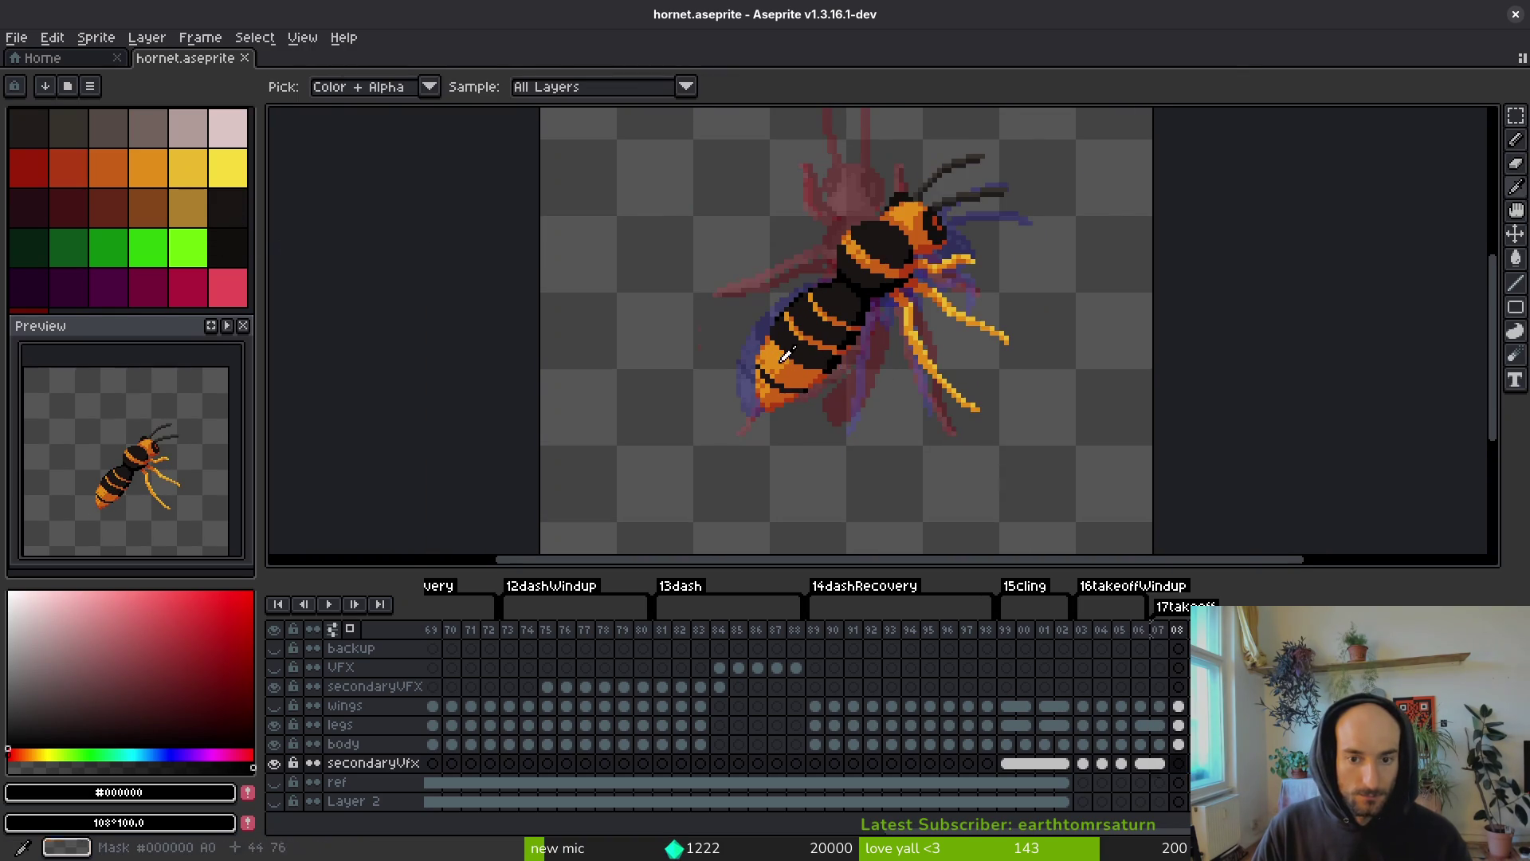
# - Step through the secondaryVfx cels around frames 102–103 and check their opacity properties
pyautogui.press('Left')
pyautogui.press('Left')
pyautogui.press('Left')
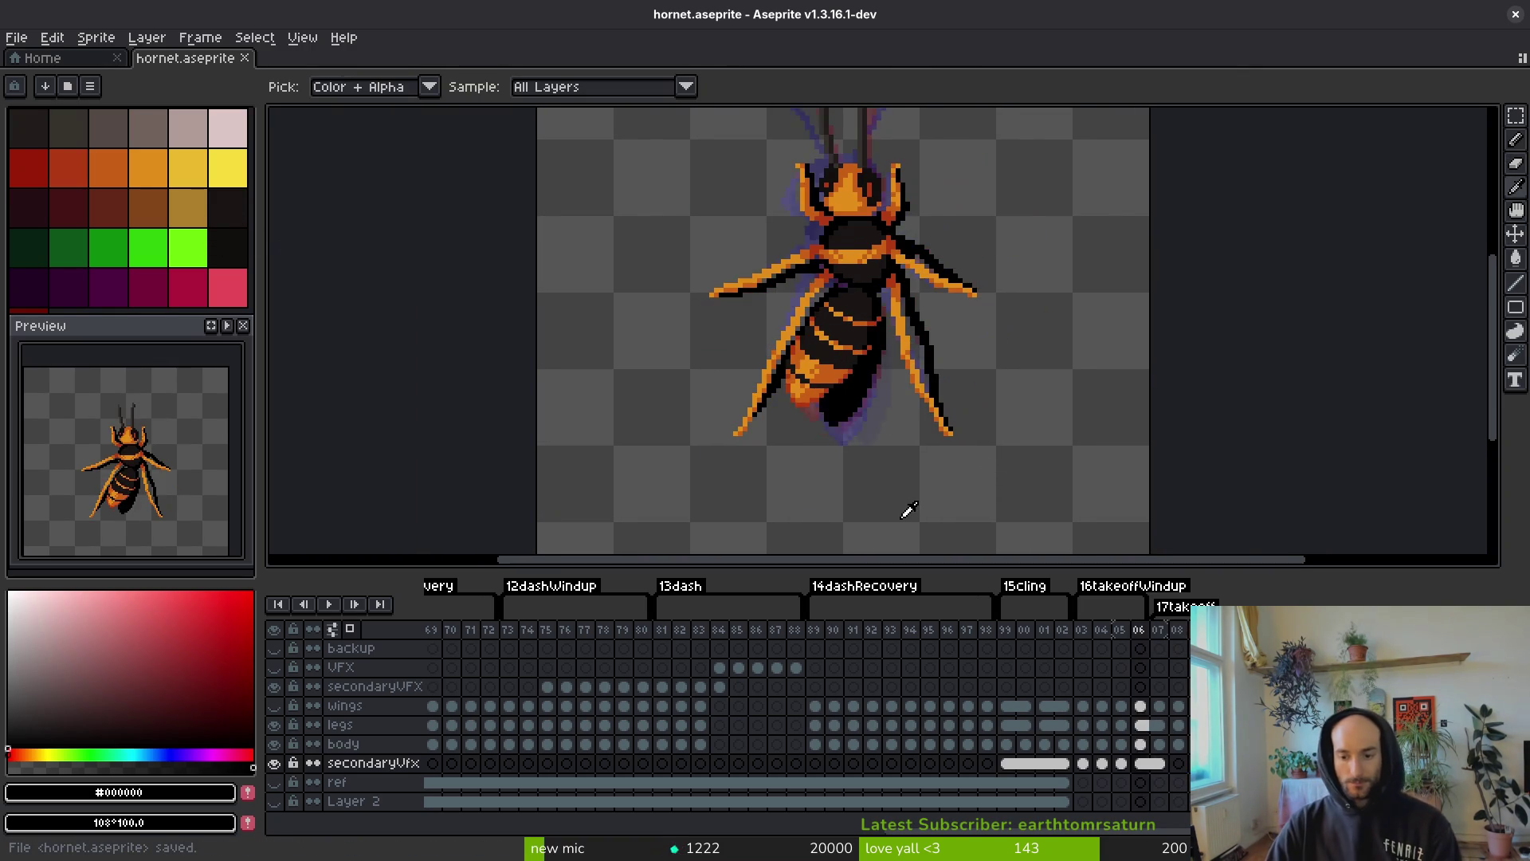
pyautogui.click(1083, 765)
pyautogui.click(1103, 766)
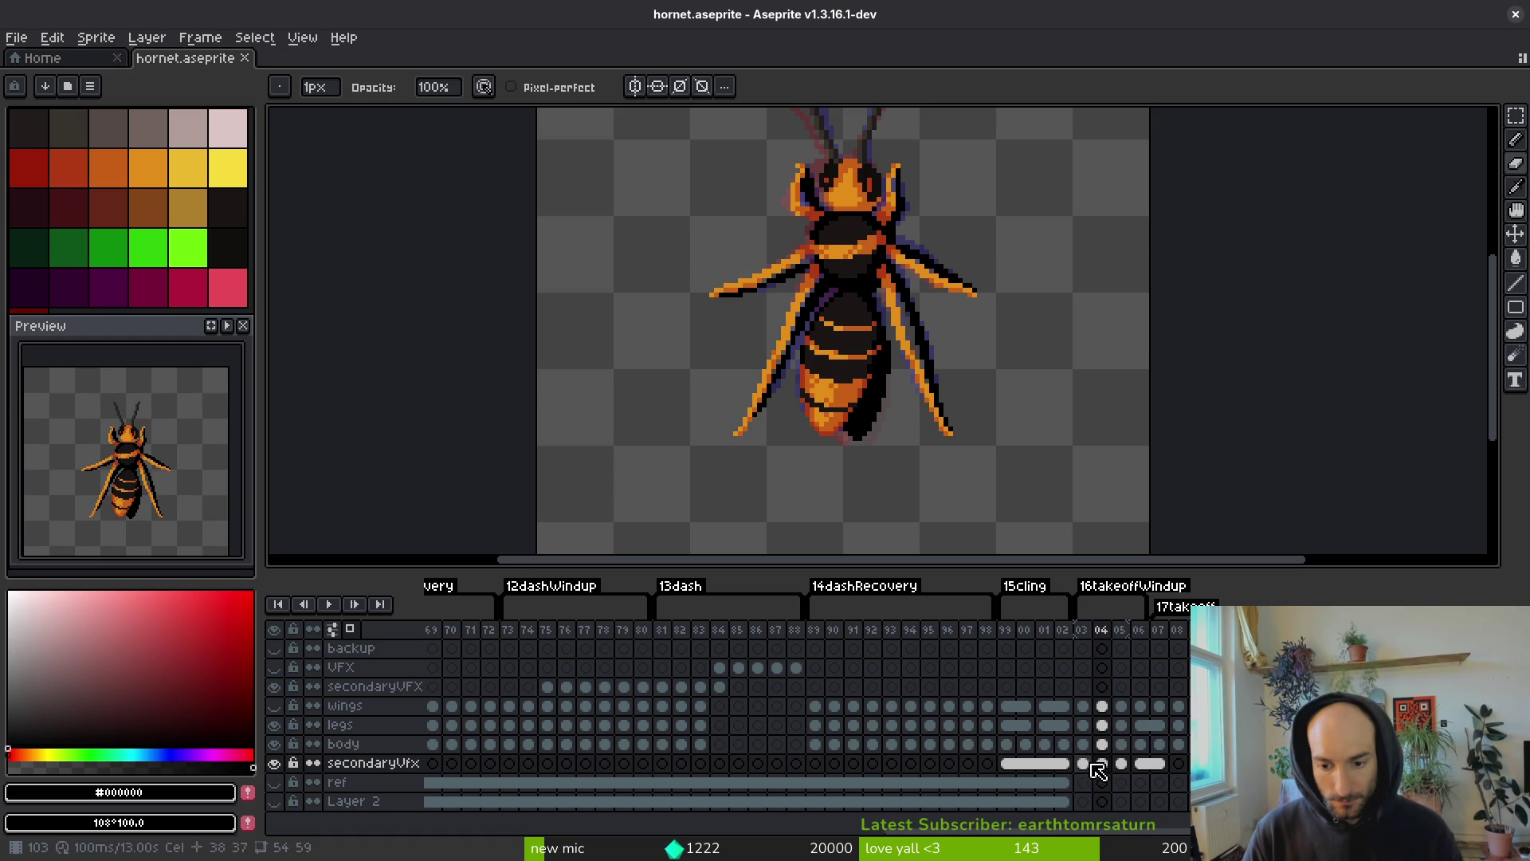
pyautogui.click(1083, 765)
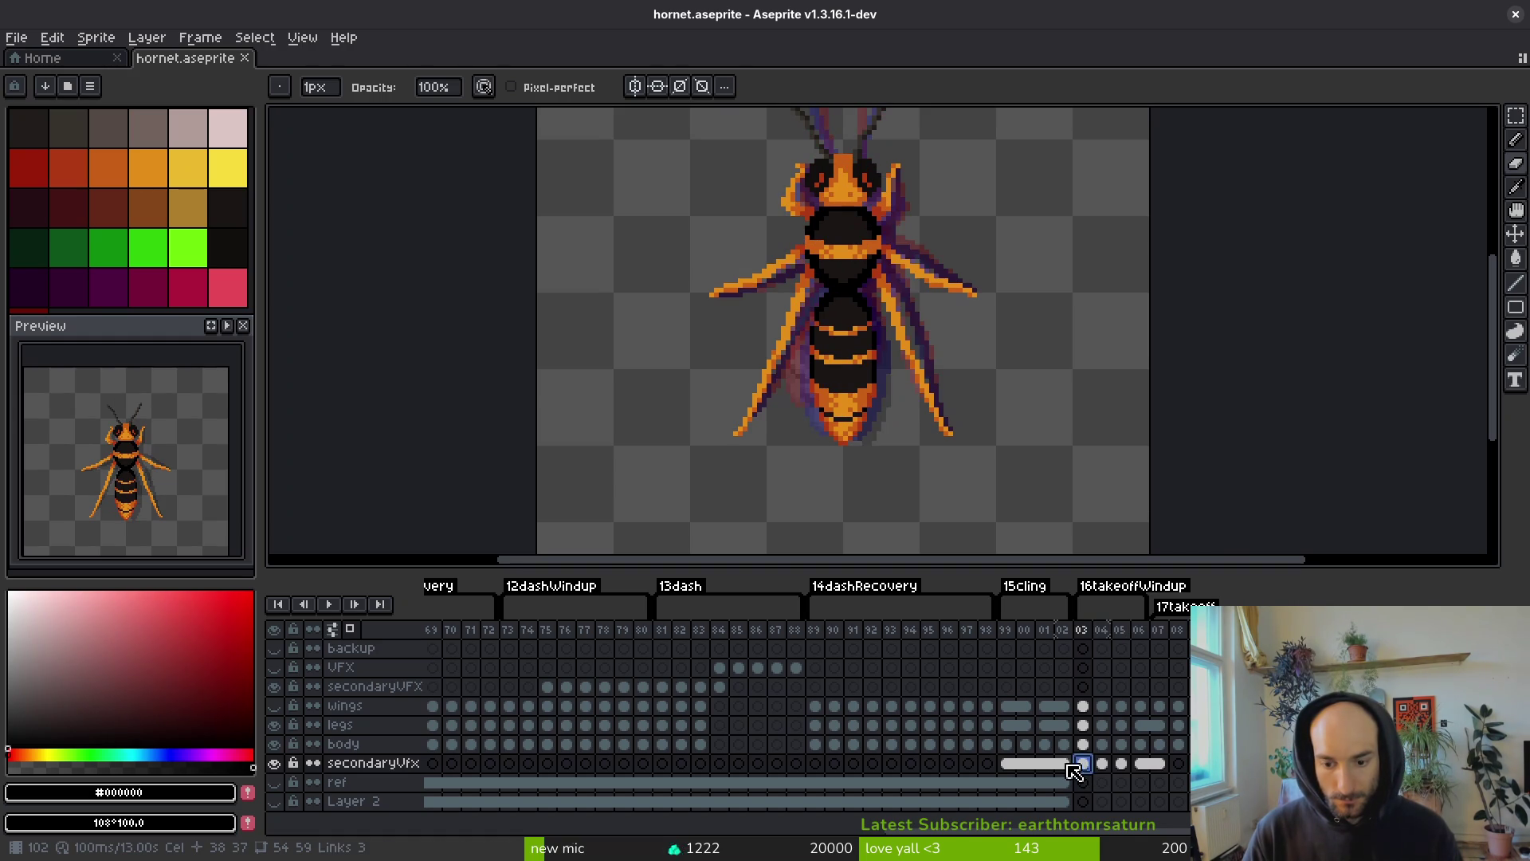
pyautogui.click(1064, 765)
pyautogui.click(1083, 767)
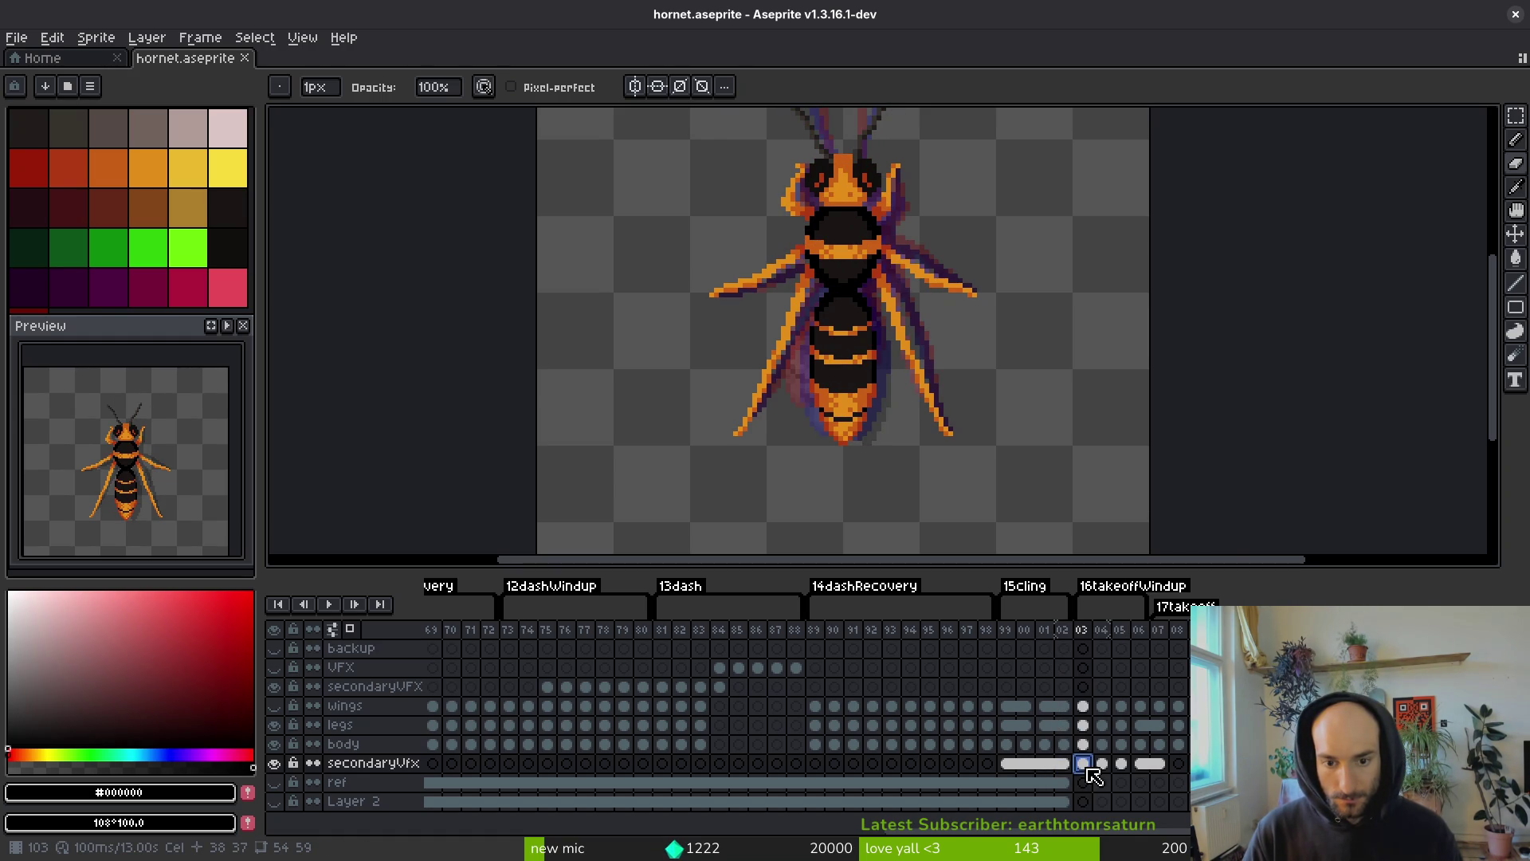
pyautogui.rightClick(1094, 775)
pyautogui.click(1115, 741)
pyautogui.press('Escape')
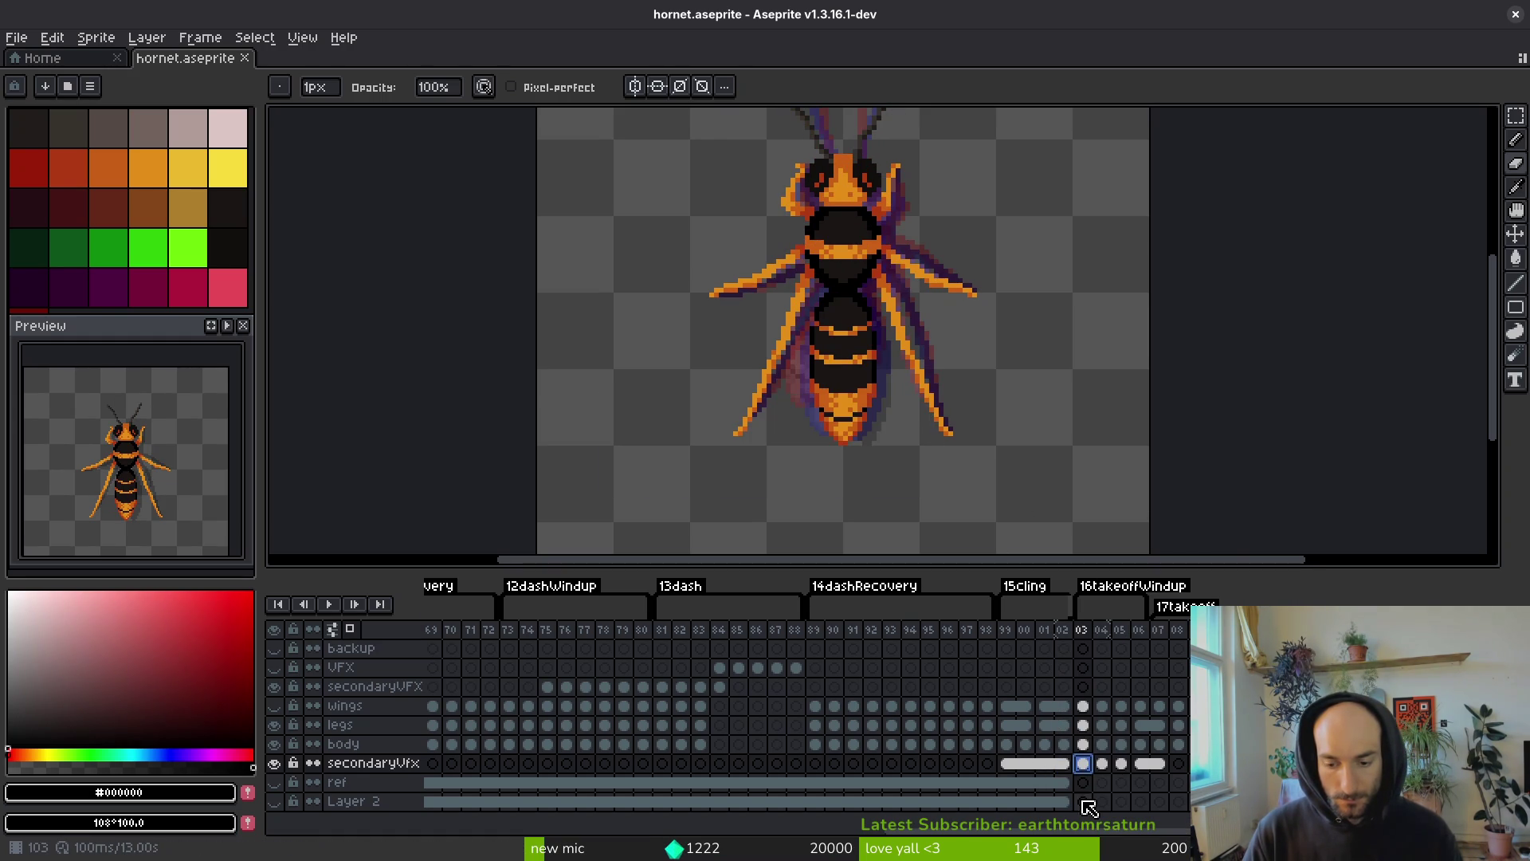
# - Set the secondaryVfx cels on frames 104–107 to 25% opacity, then bring up Export Sprite Sheet
pyautogui.moveTo(1102, 767); pyautogui.dragTo(1137, 770)
pyautogui.rightClick(1113, 771)
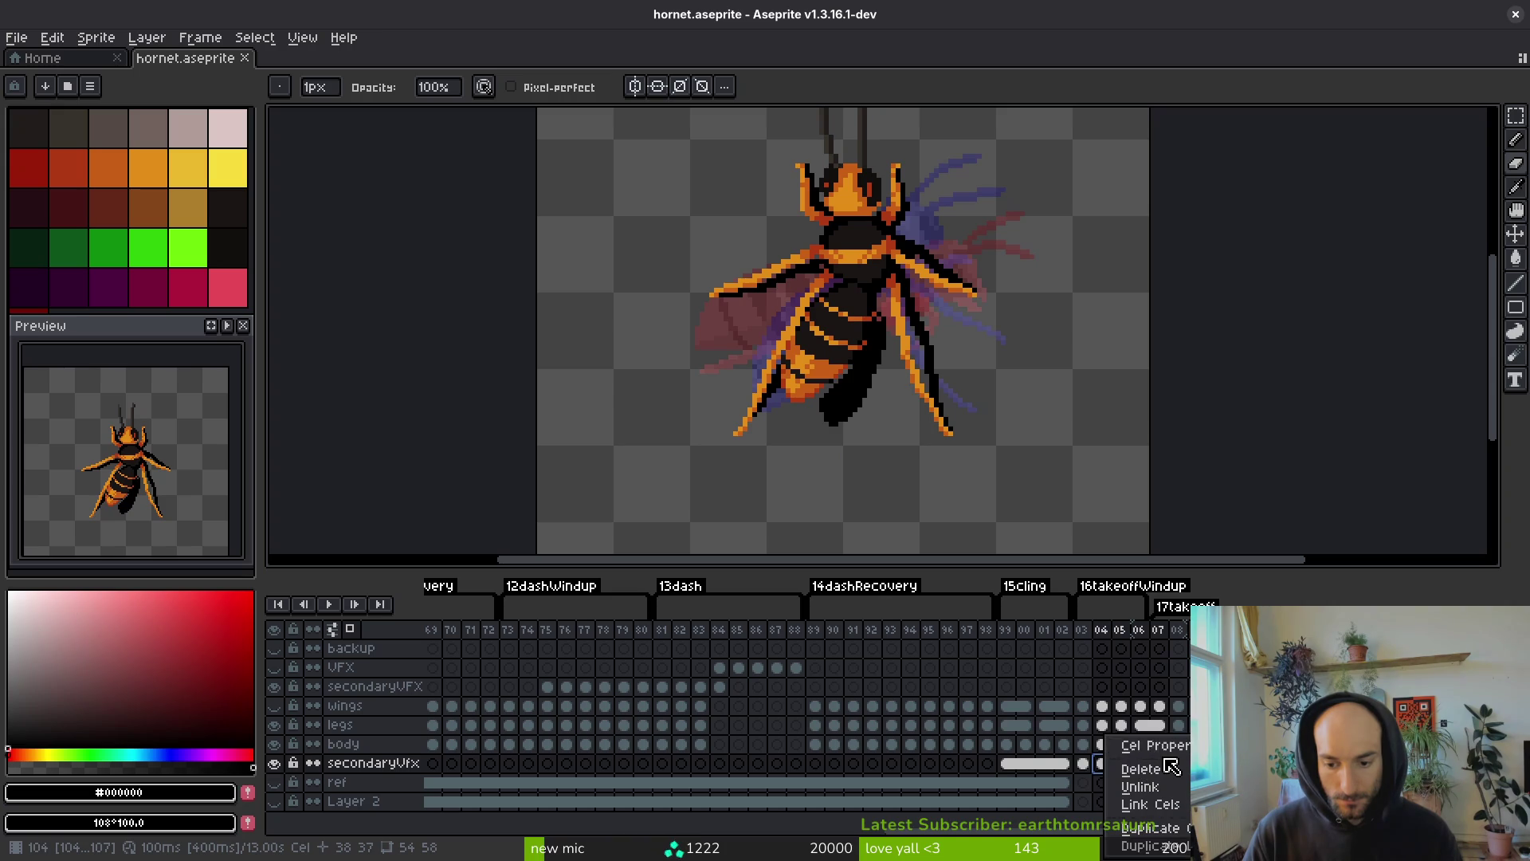
pyautogui.click(1115, 741)
pyautogui.moveTo(769, 437); pyautogui.dragTo(749, 446)
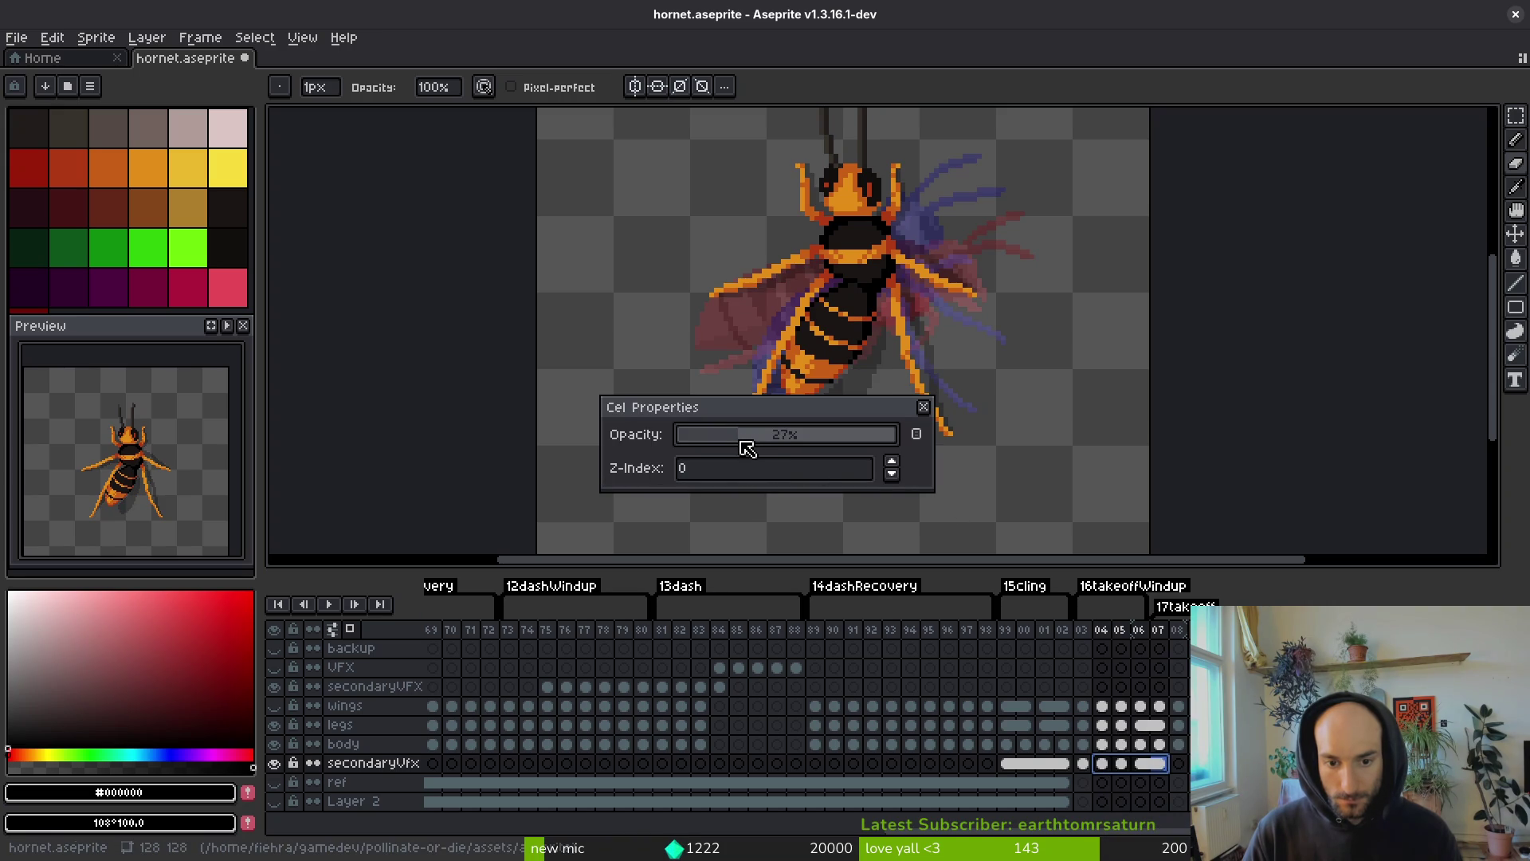
pyautogui.click(1051, 443)
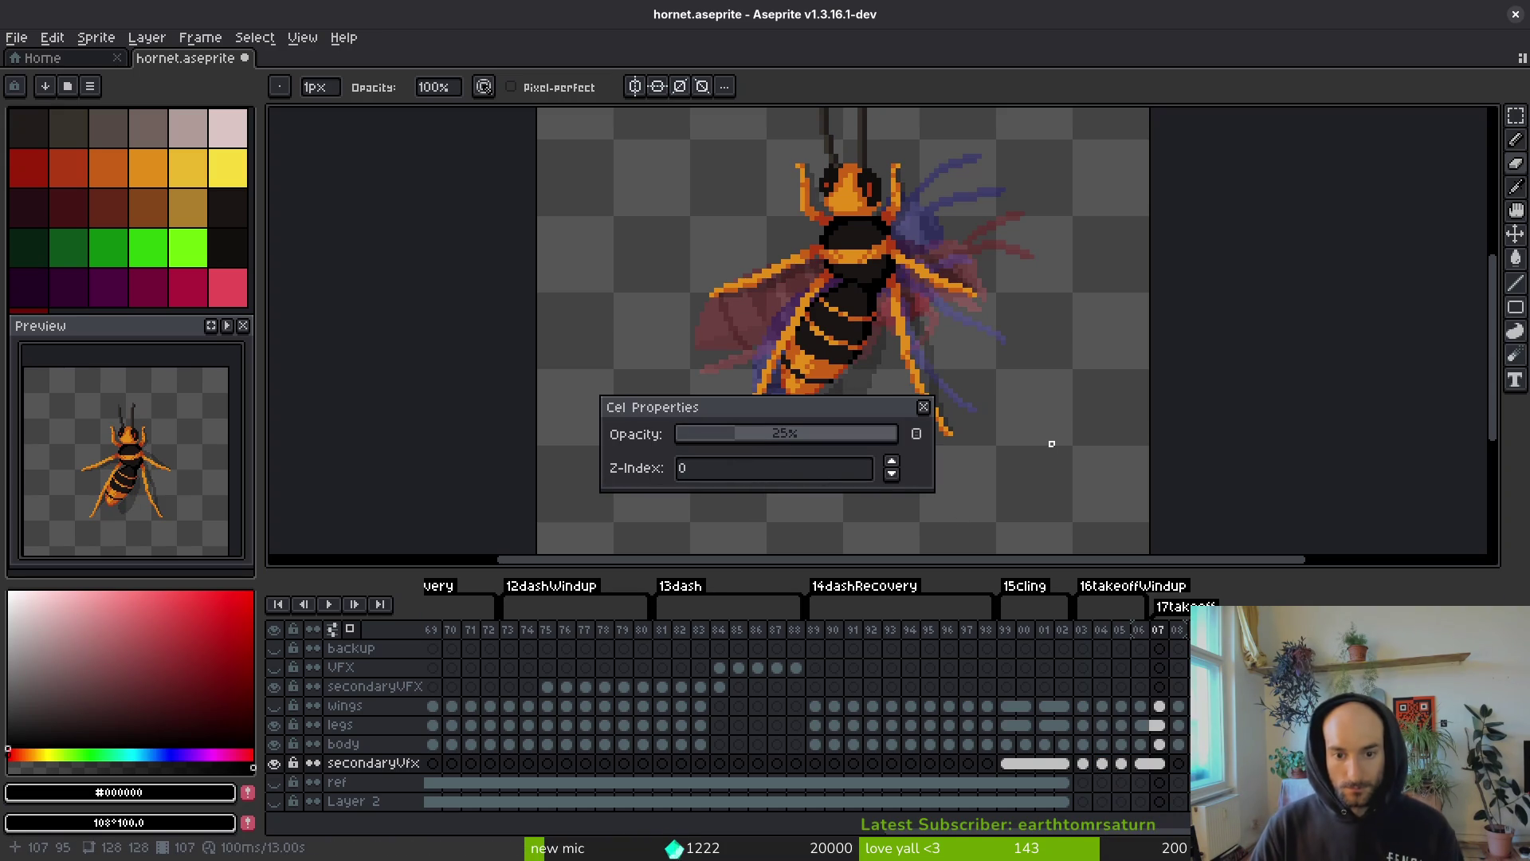
pyautogui.click(923, 407)
pyautogui.hotkey('ctrl', 'e')
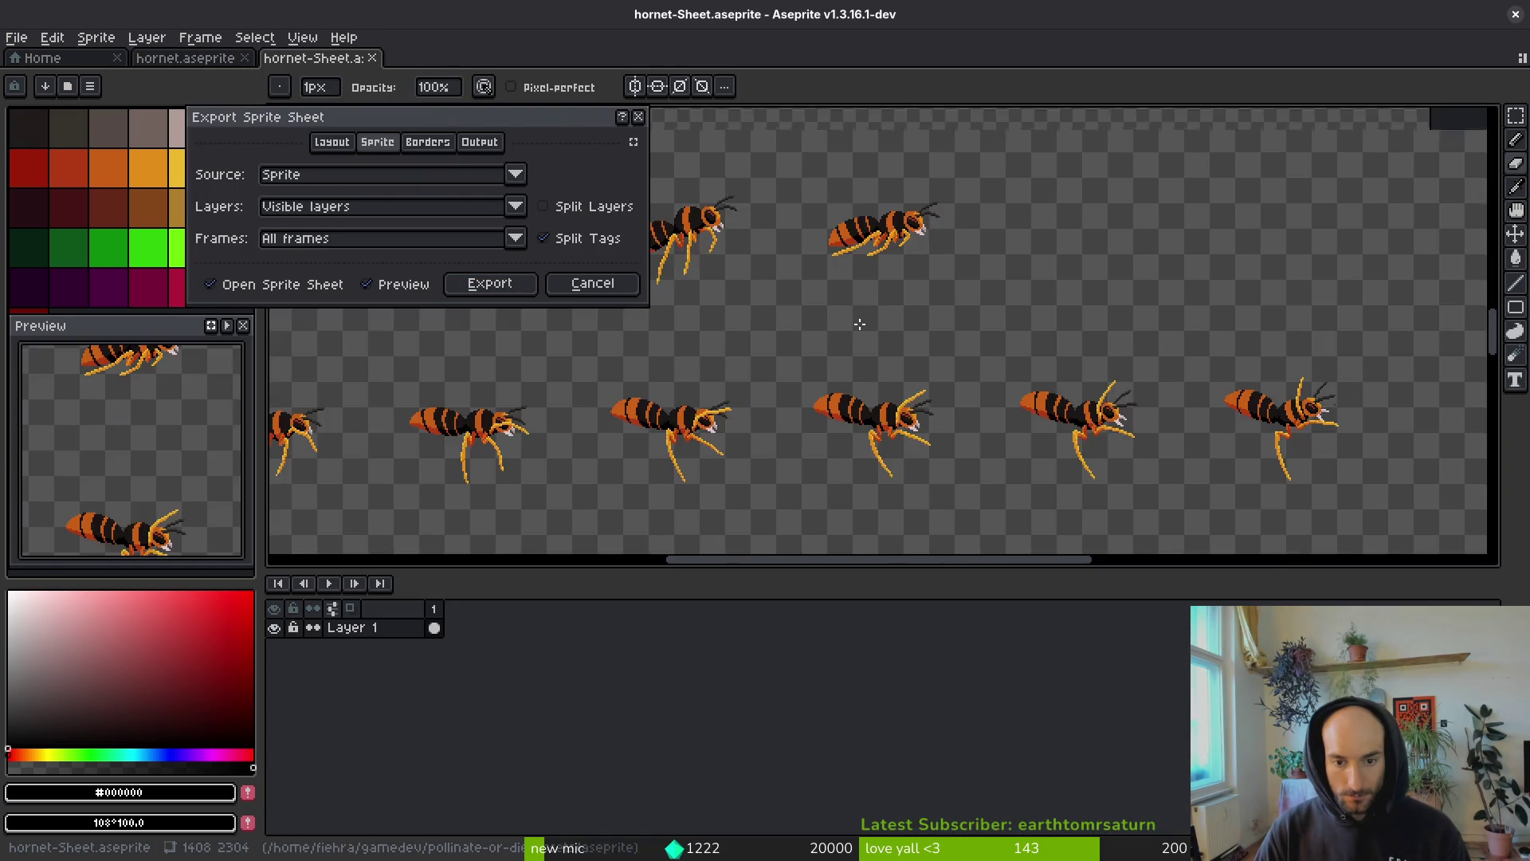
# - Open the file chooser for the sprite sheet's output file
pyautogui.click(470, 282)
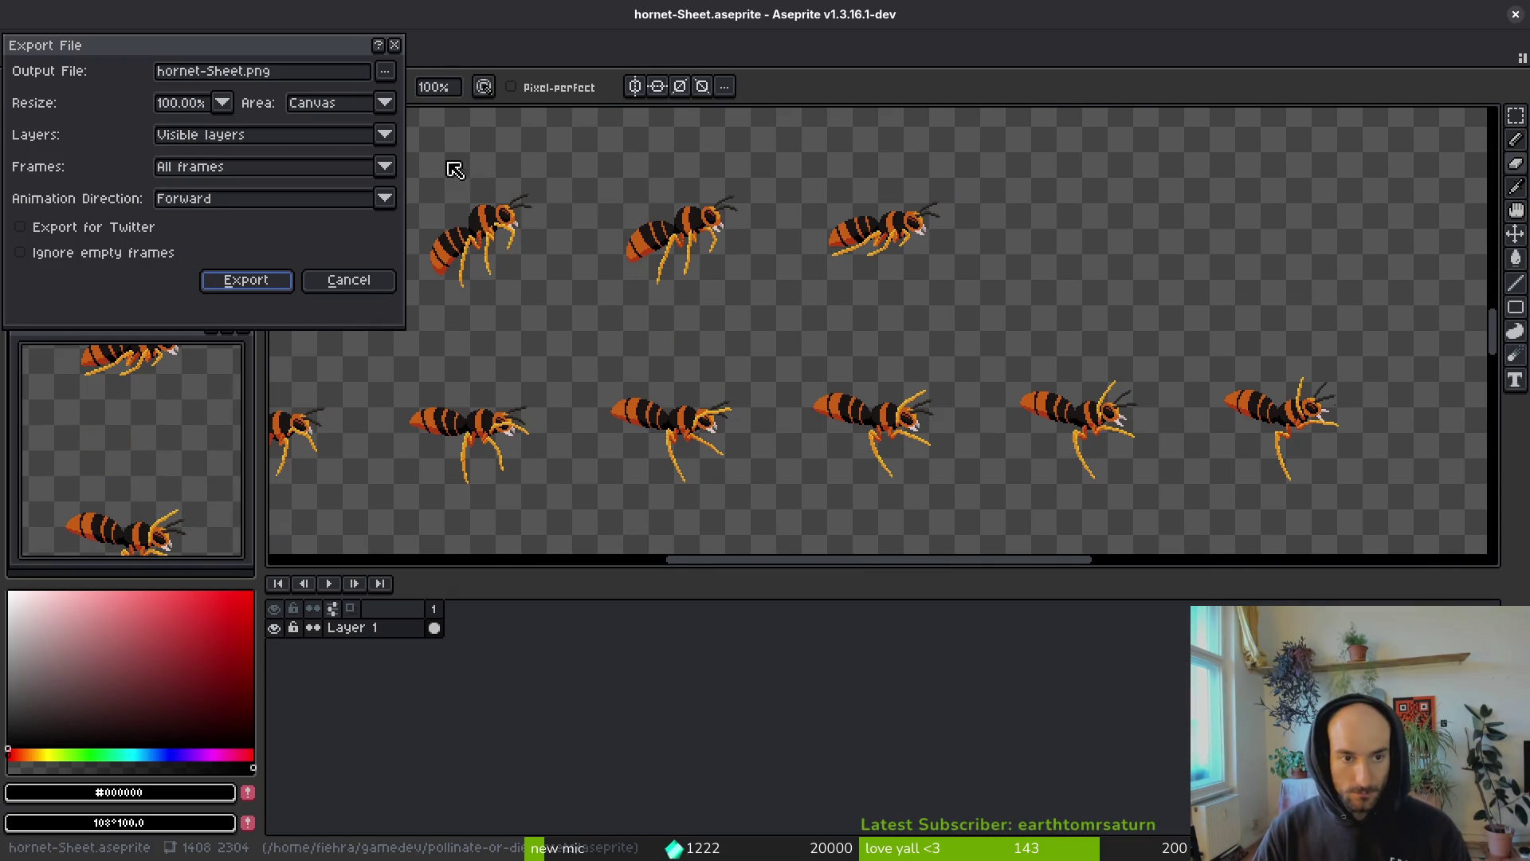
pyautogui.click(386, 72)
pyautogui.click(386, 71)
pyautogui.click(386, 72)
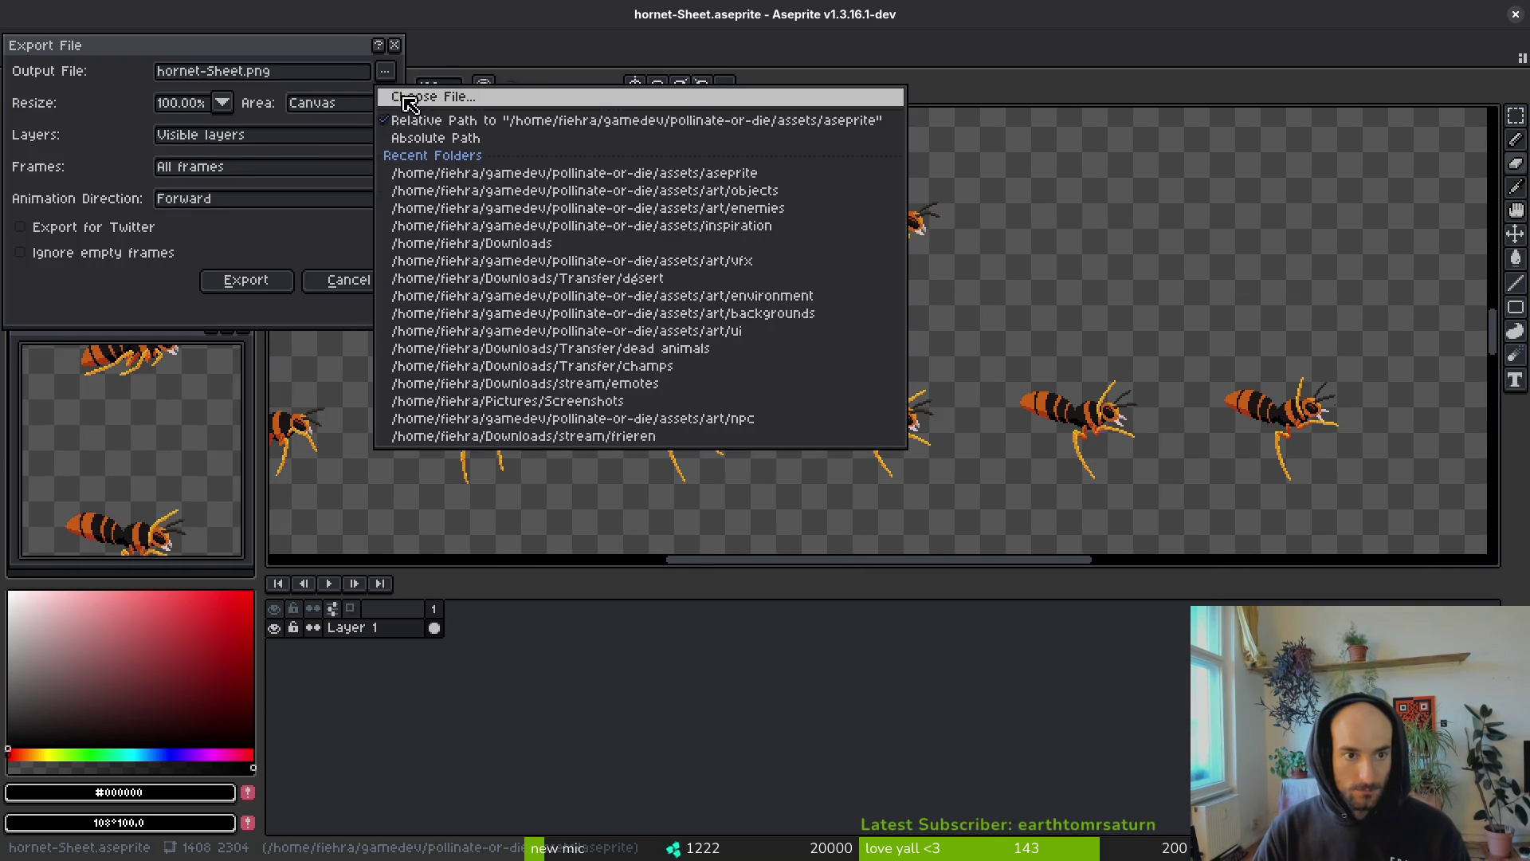
pyautogui.click(502, 95)
# - Target art/enemies/hornet-Sheet.png, overwrite the existing file, and run the export
pyautogui.click(234, 149)
pyautogui.doubleClick(240, 239)
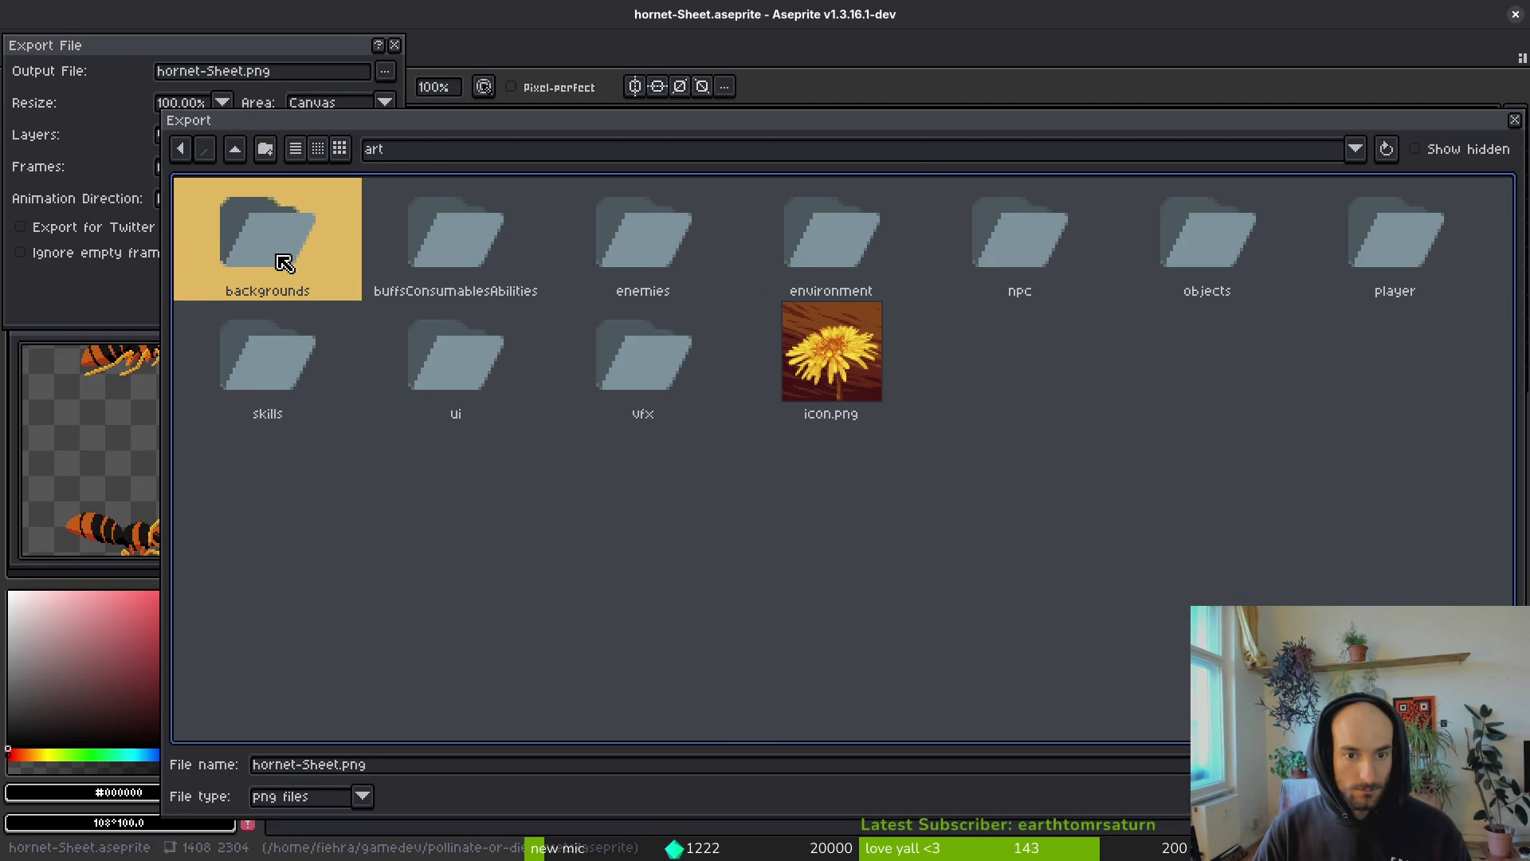
pyautogui.click(809, 239)
pyautogui.doubleClick(633, 240)
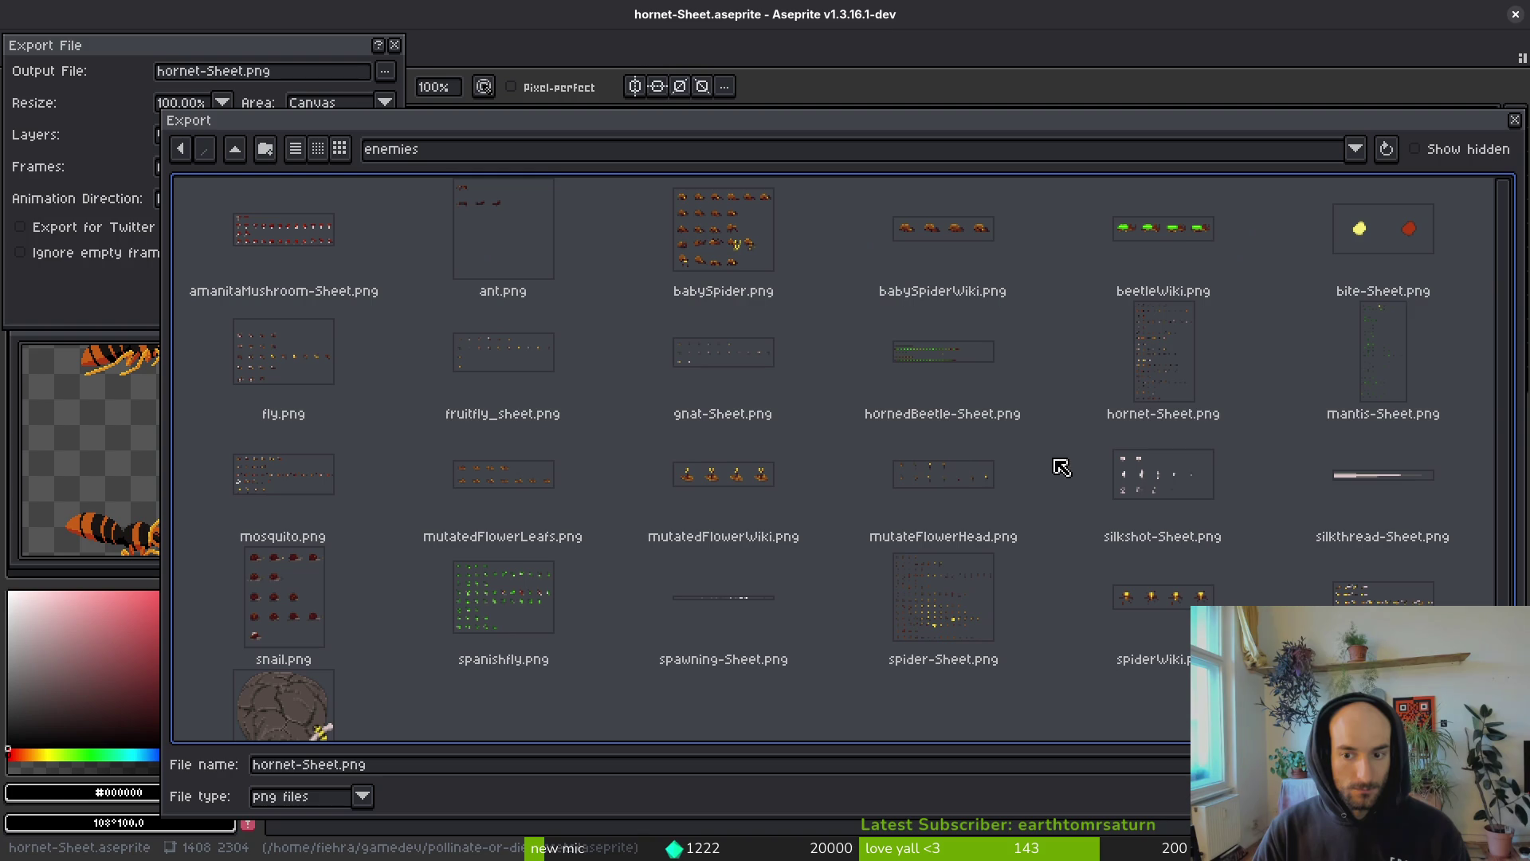
pyautogui.click(1125, 359)
pyautogui.doubleClick(1125, 359)
pyautogui.click(631, 483)
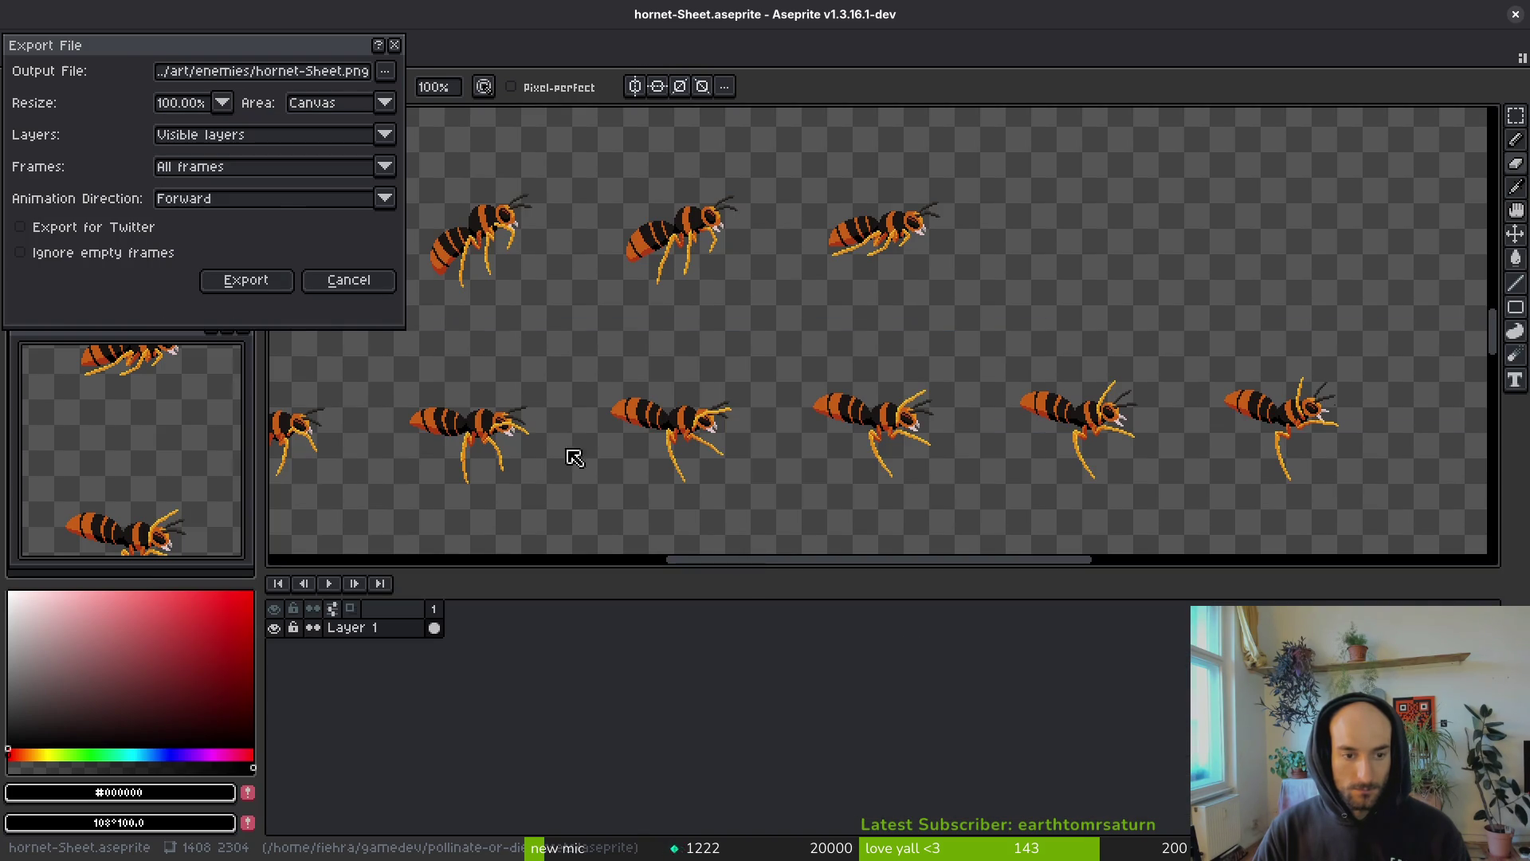
pyautogui.click(247, 284)
# - Launch the game from Godot in a maximized window and continue into gameplay
pyautogui.hotkey('alt', 'Tab')
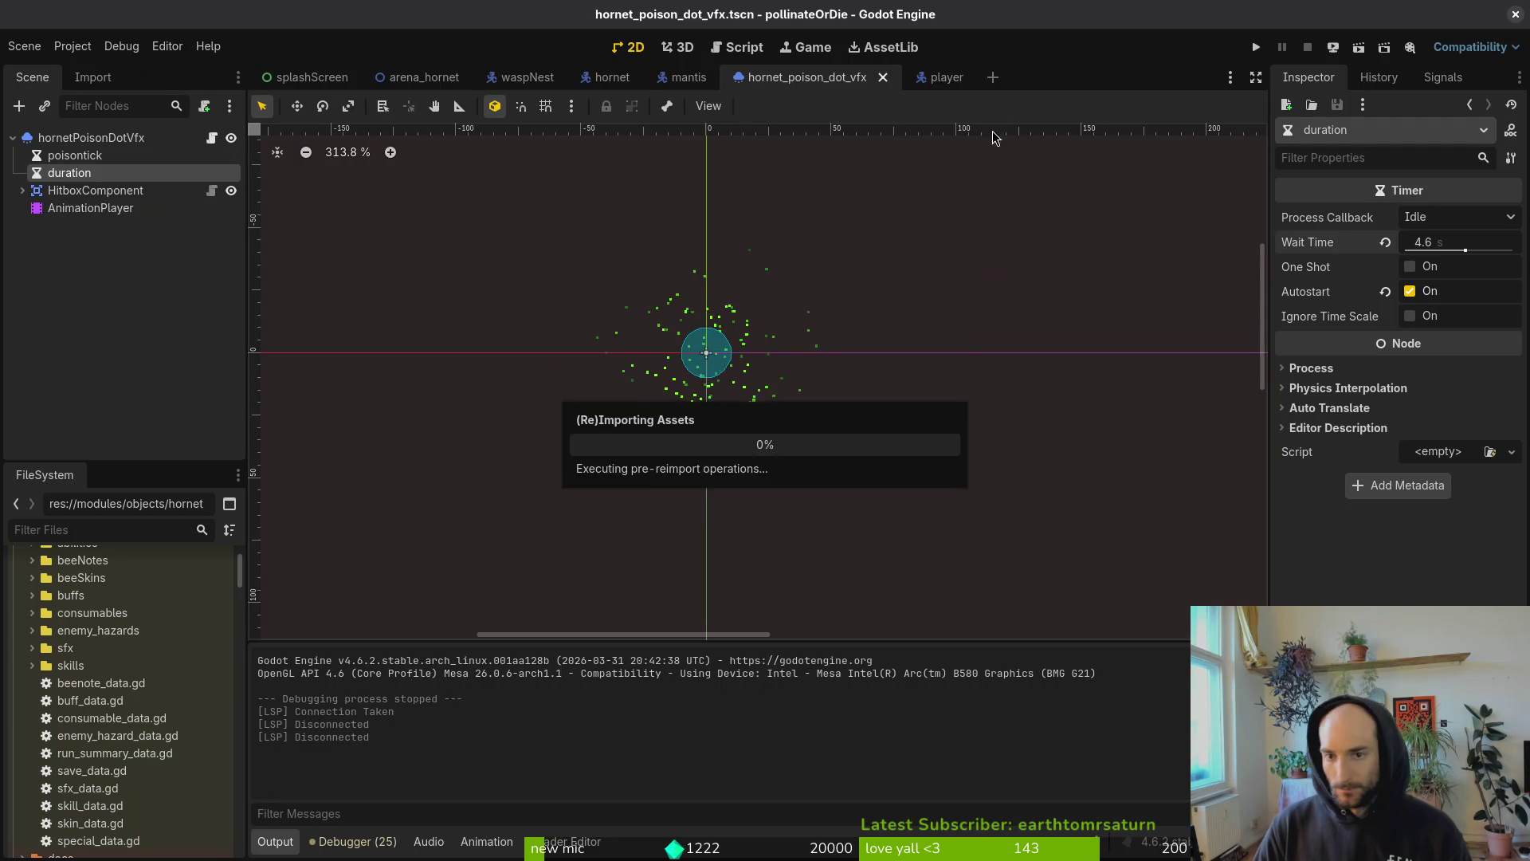
pyautogui.click(1263, 47)
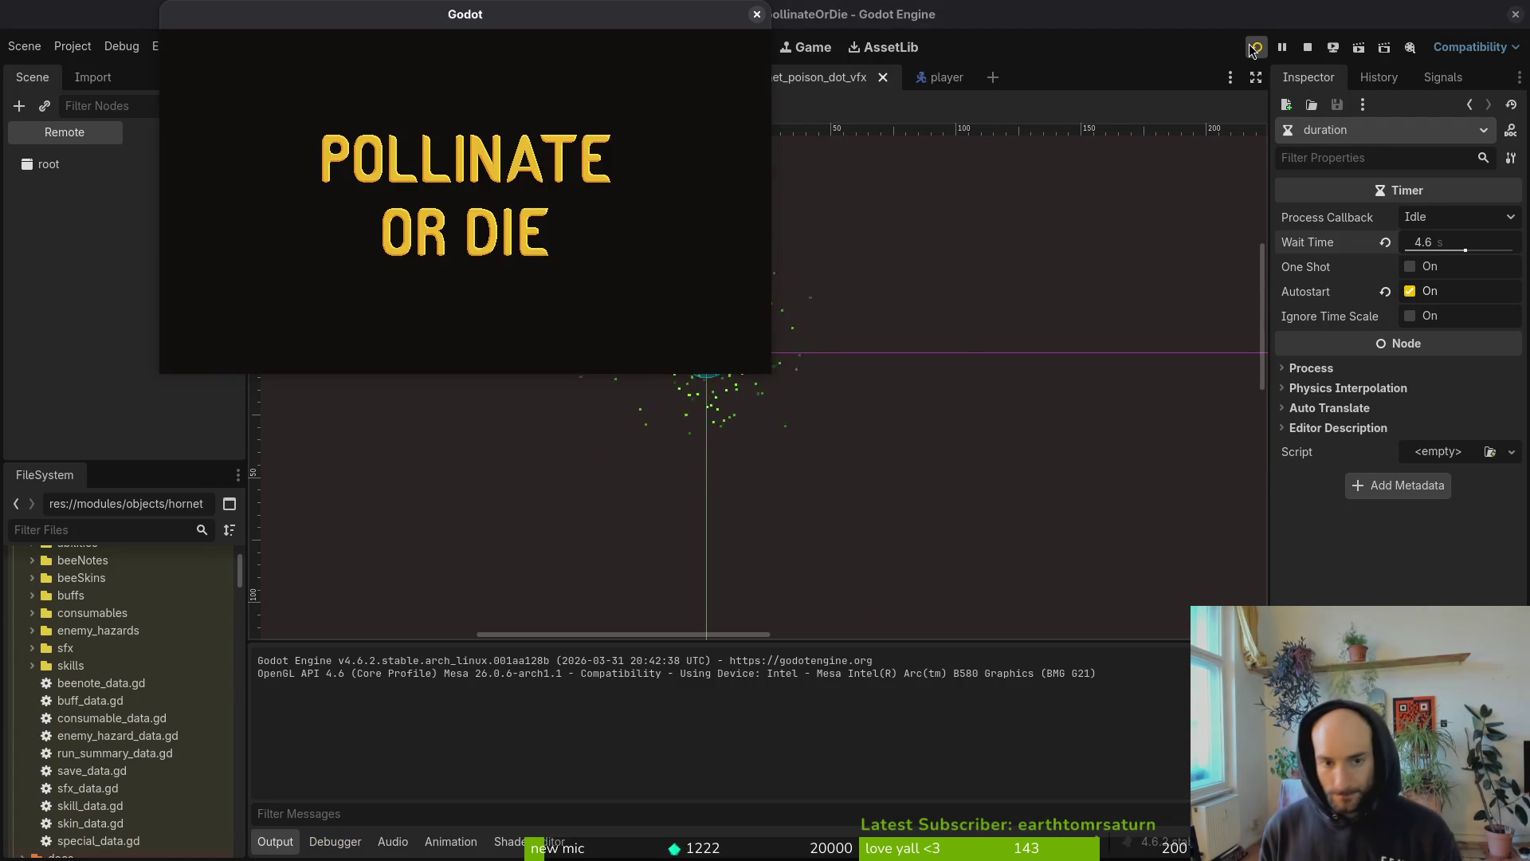
pyautogui.doubleClick(482, 11)
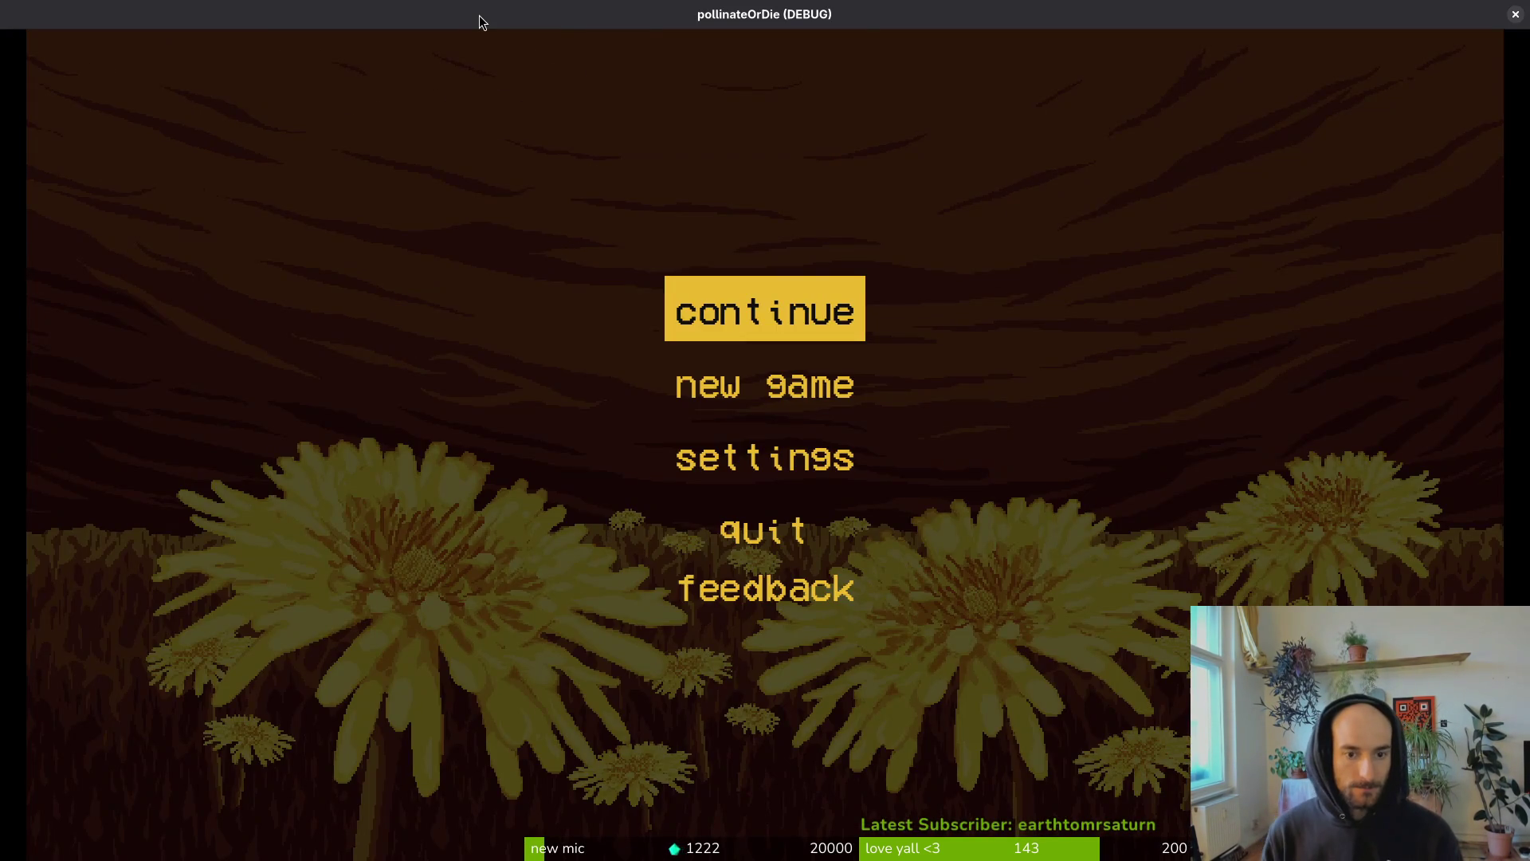
pyautogui.press('Return')
# - Load the HORNET boss level from the debug level select, then stop the game
pyautogui.press('Escape')
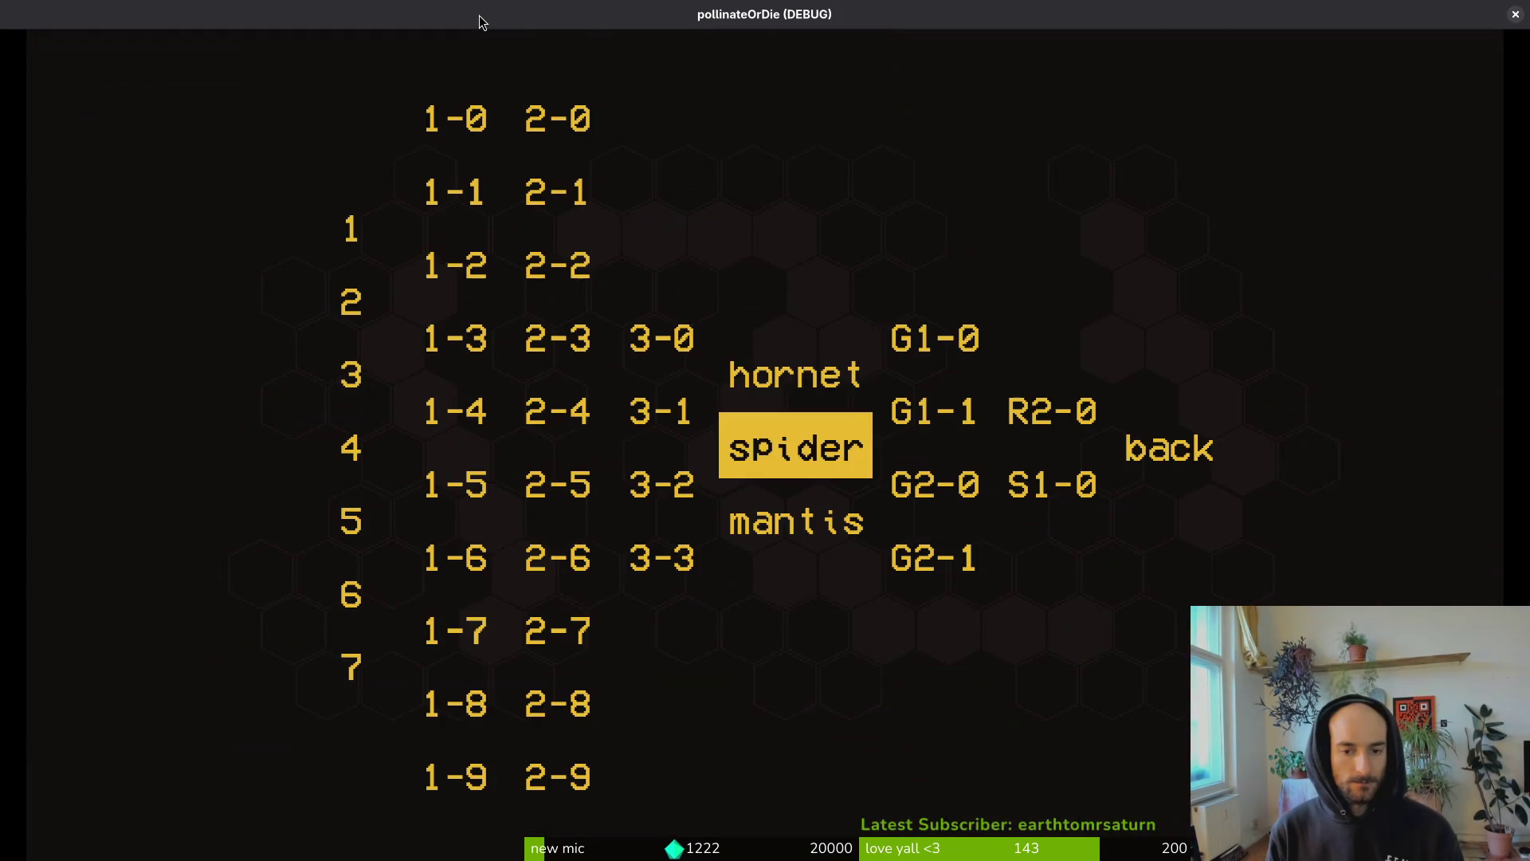
pyautogui.press('Up')
pyautogui.press('Return')
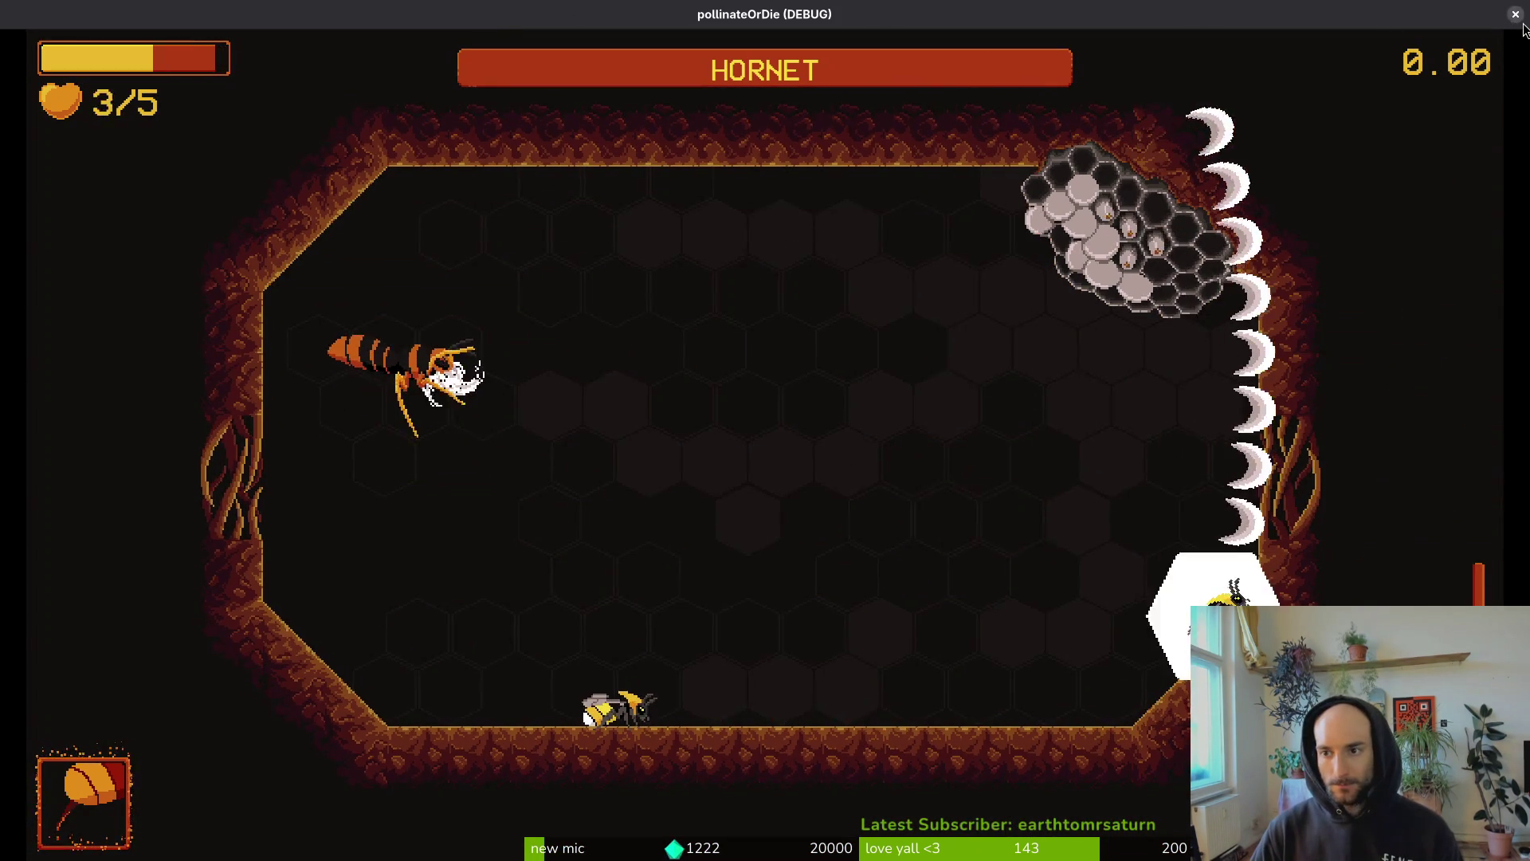
pyautogui.press('F8')
# - Make the wings layer visible in Aseprite and start a sprite sheet export
pyautogui.hotkey('alt', 'Tab')
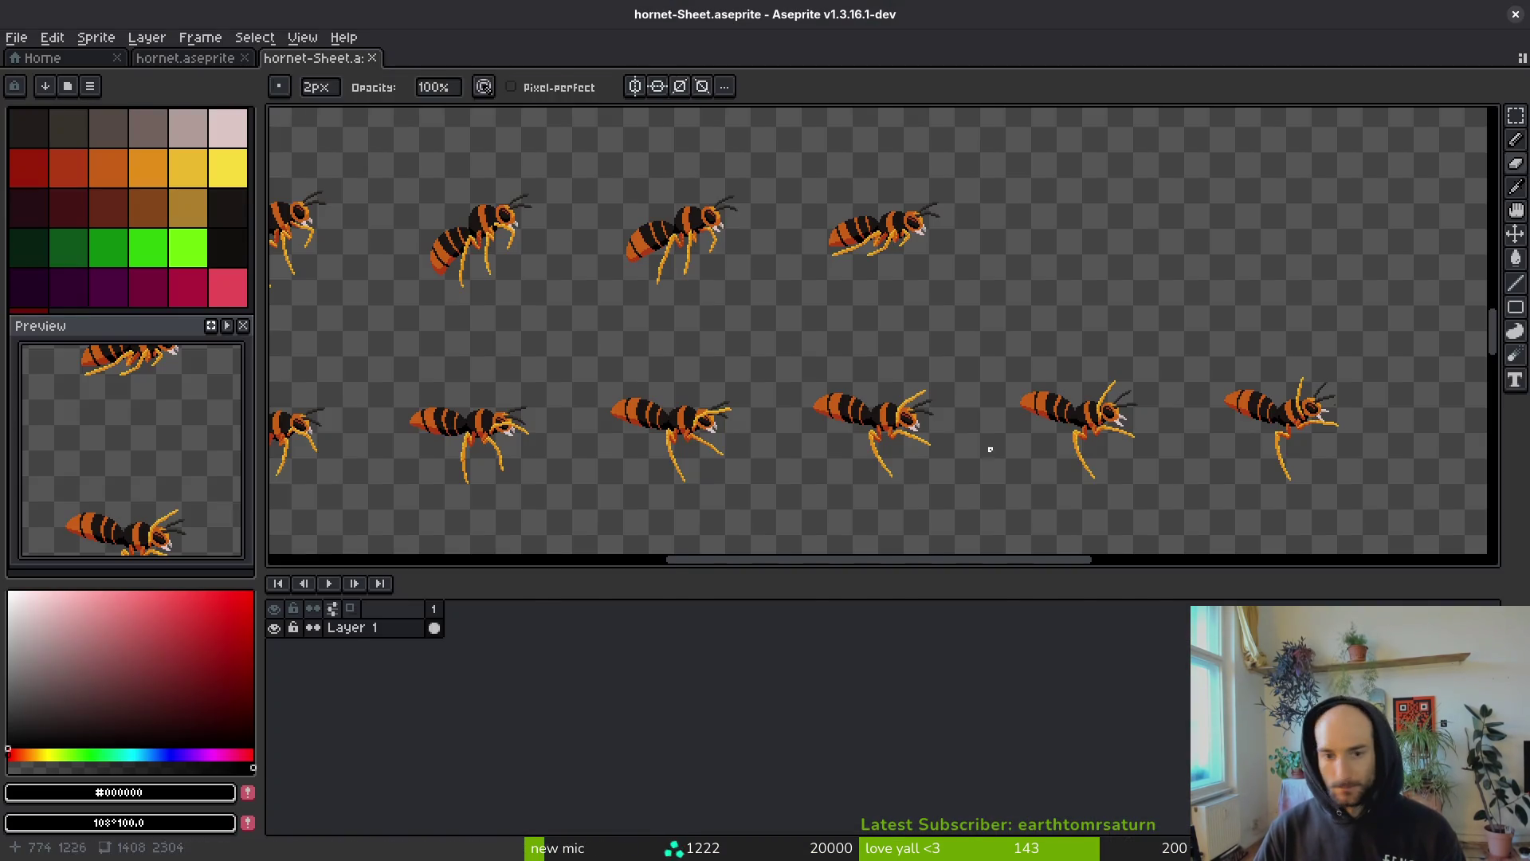
pyautogui.click(273, 705)
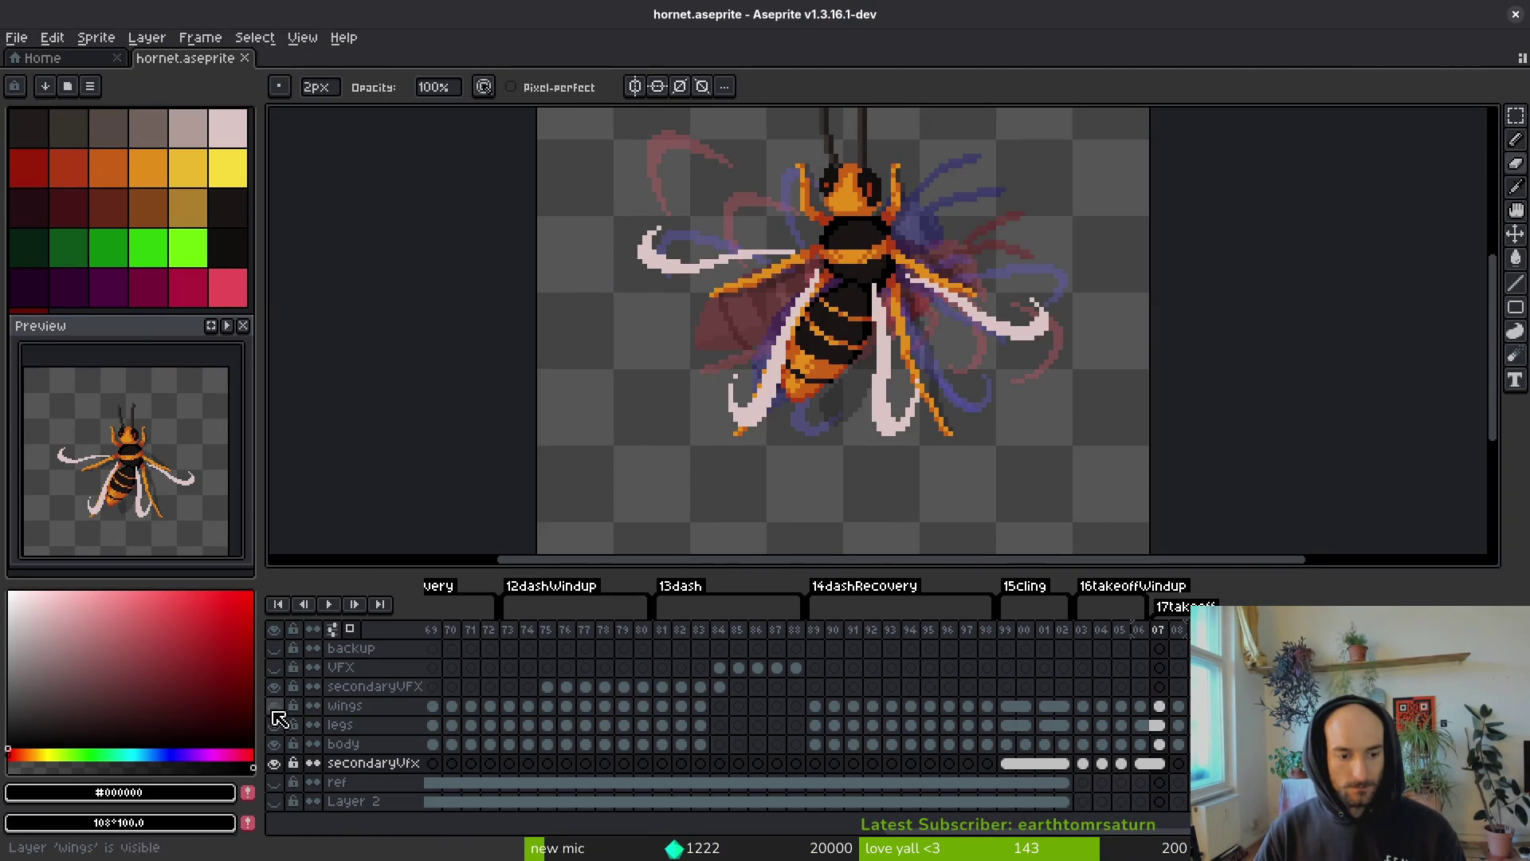
pyautogui.hotkey('ctrl', 'e')
pyautogui.click(487, 284)
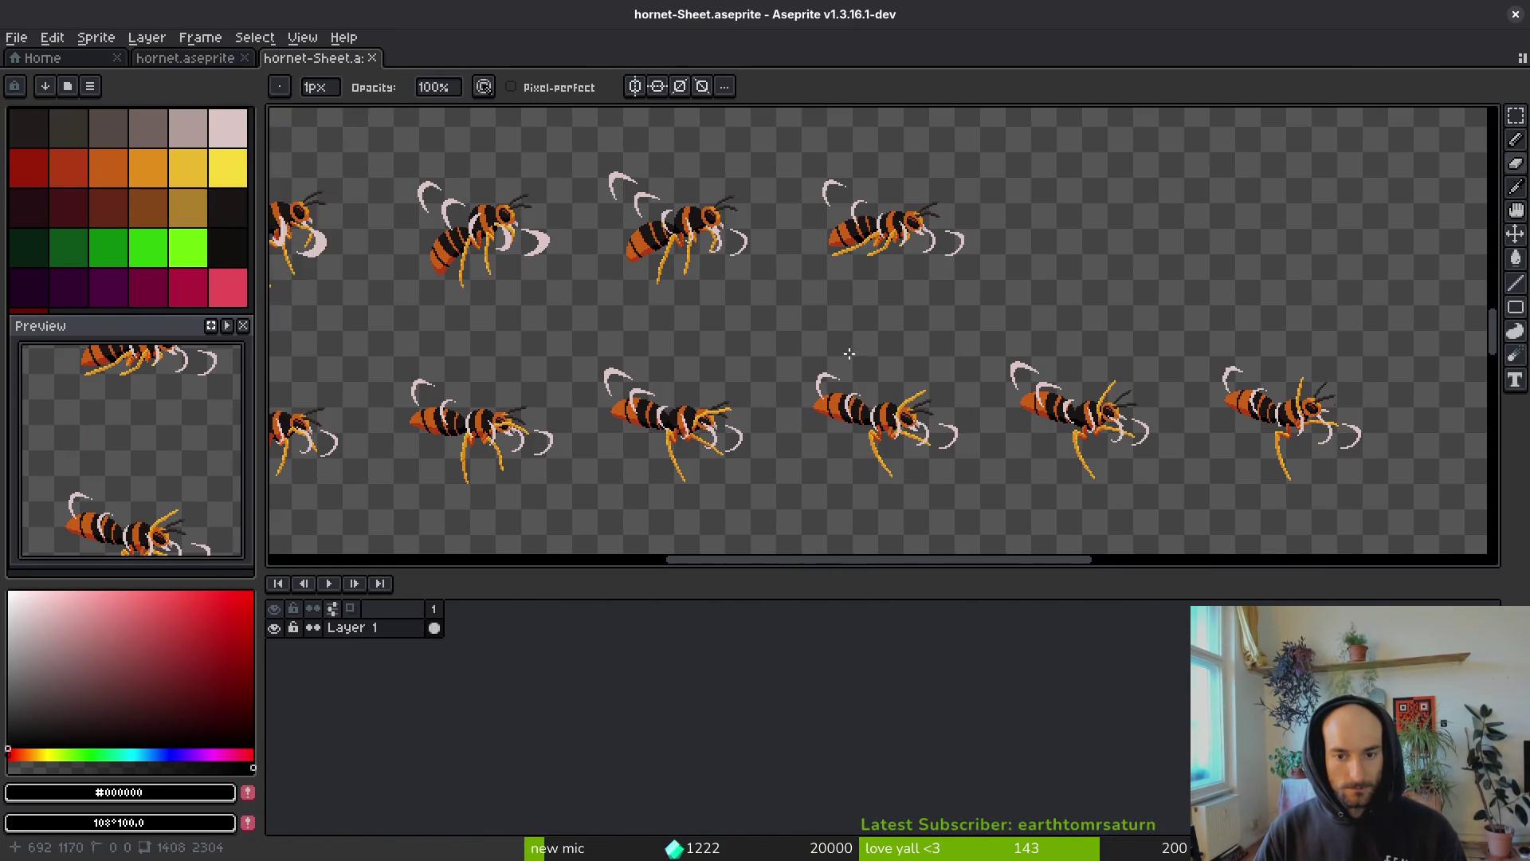
# - Re-export the sheet over art/enemies/hornet-Sheet.png, confirming the overwrite
pyautogui.hotkey('ctrl', 'shift', 'e')
pyautogui.click(385, 97)
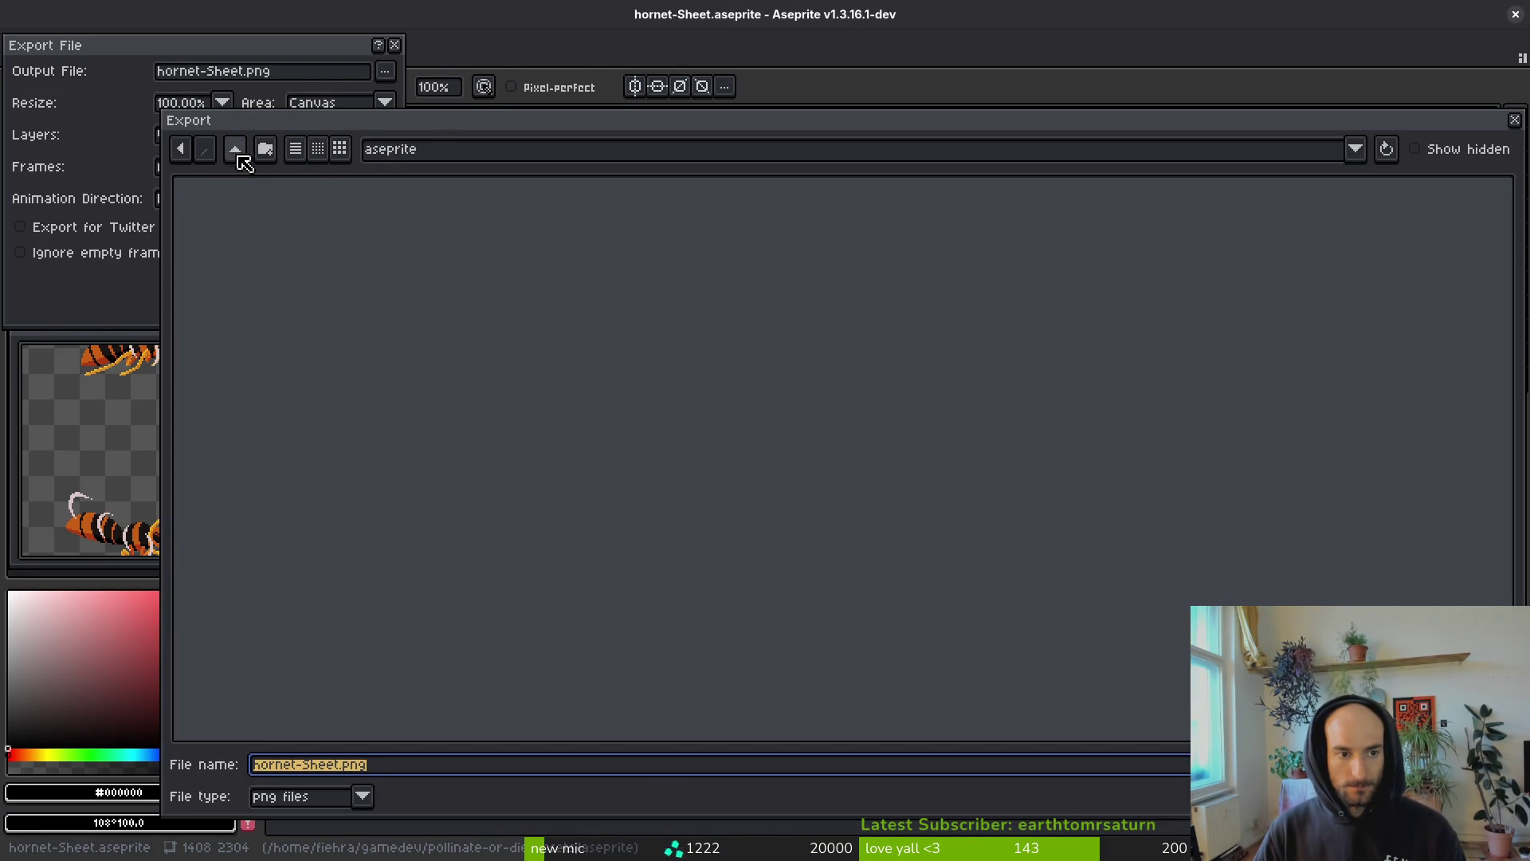
pyautogui.click(236, 152)
pyautogui.doubleClick(266, 244)
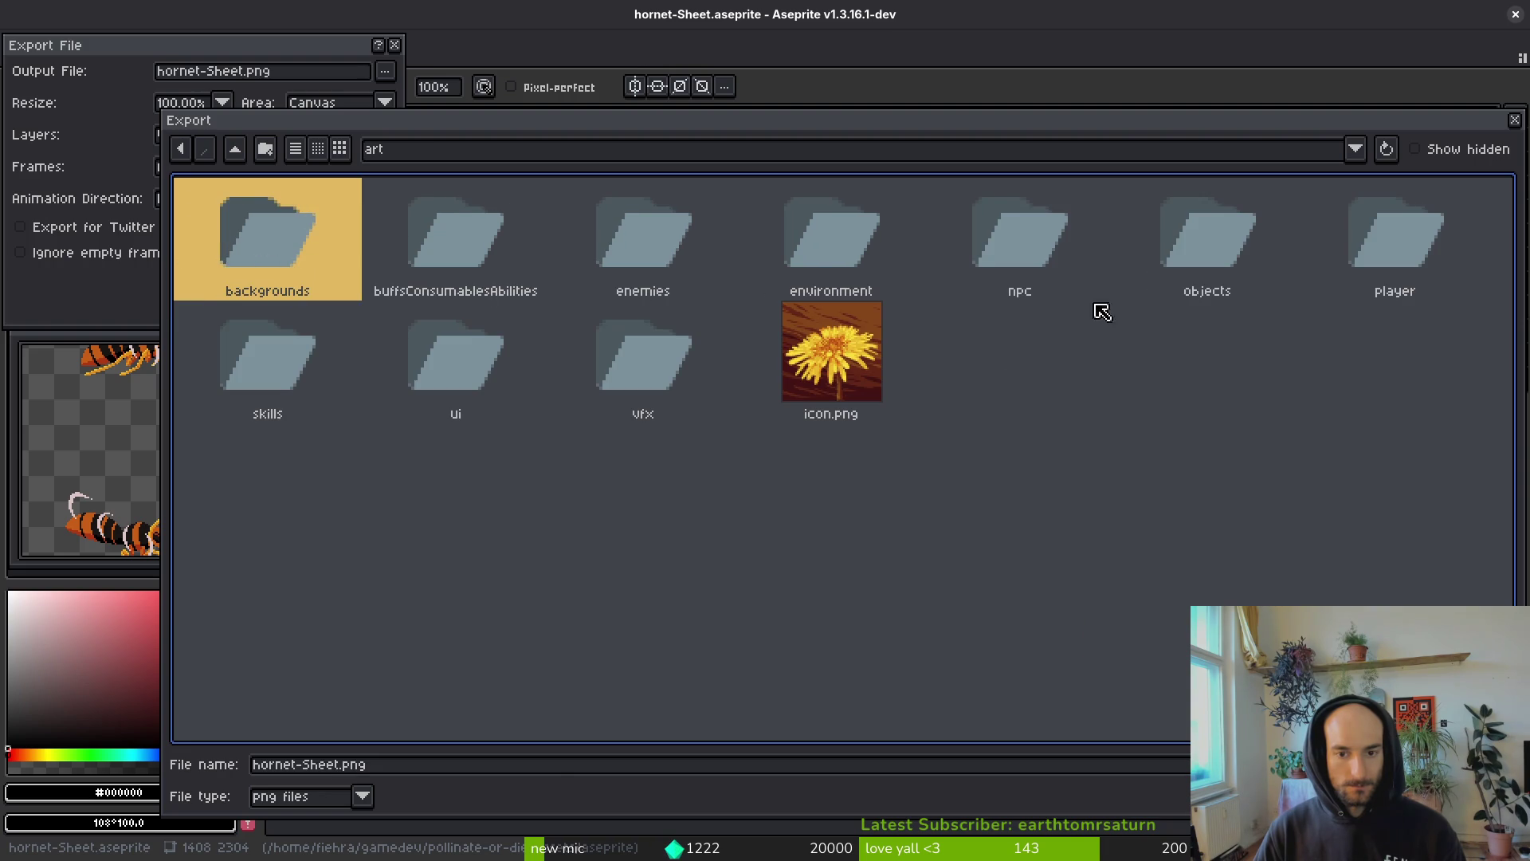
pyautogui.doubleClick(673, 301)
pyautogui.click(1237, 355)
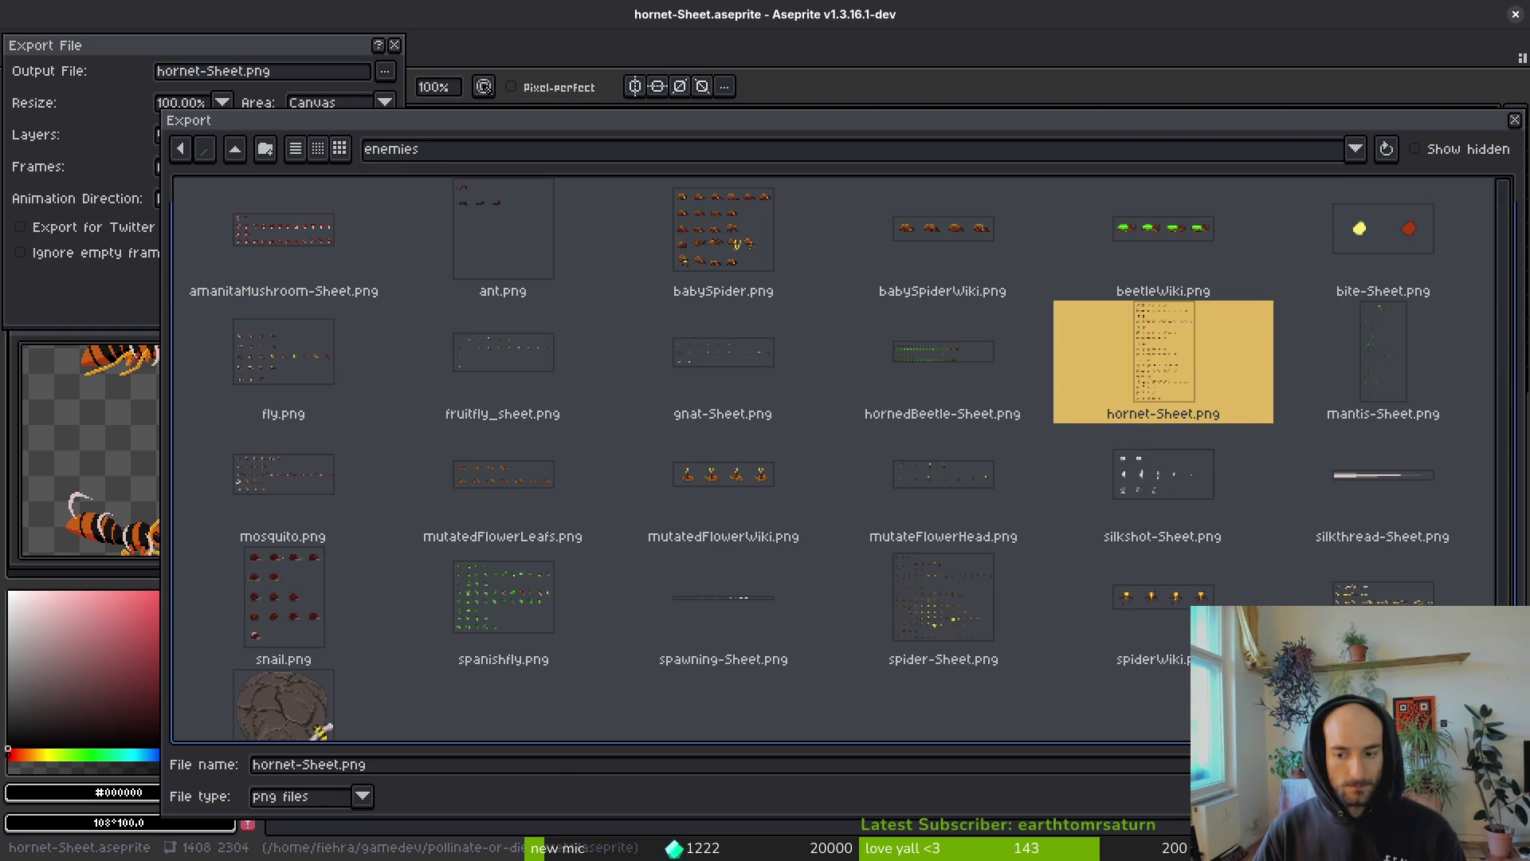
pyautogui.press('Return')
pyautogui.click(669, 478)
pyautogui.click(247, 280)
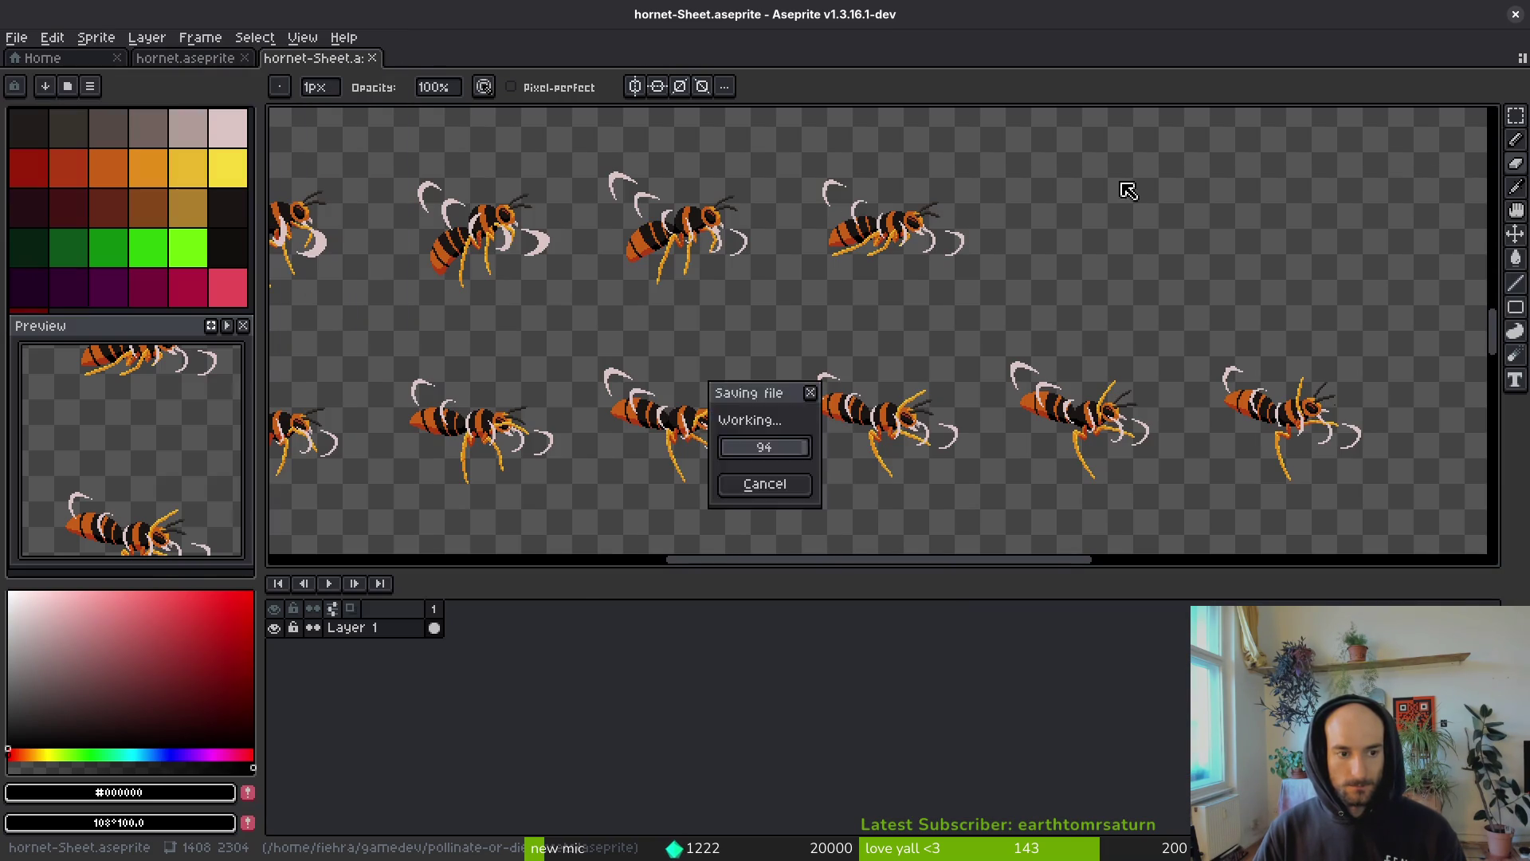
# - Close Aseprite, review unstaged changes with tig, and let Godot reimport the sheet
pyautogui.click(1515, 15)
pyautogui.write('tig')
pyautogui.press('Return')
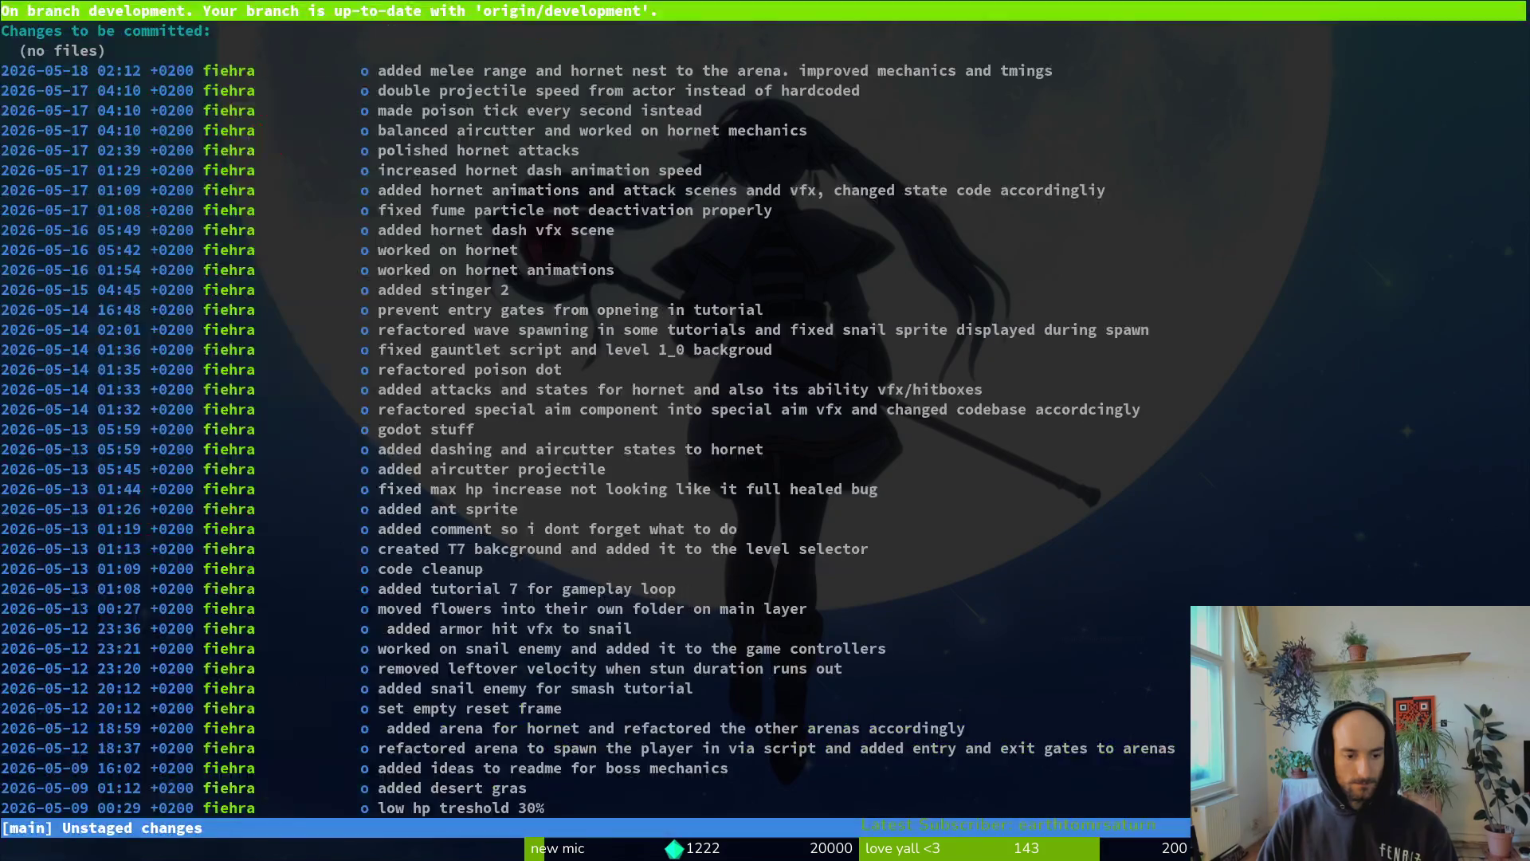
pyautogui.press('s')
pyautogui.press('q')
pyautogui.press('q')
pyautogui.hotkey('alt', 'Tab')
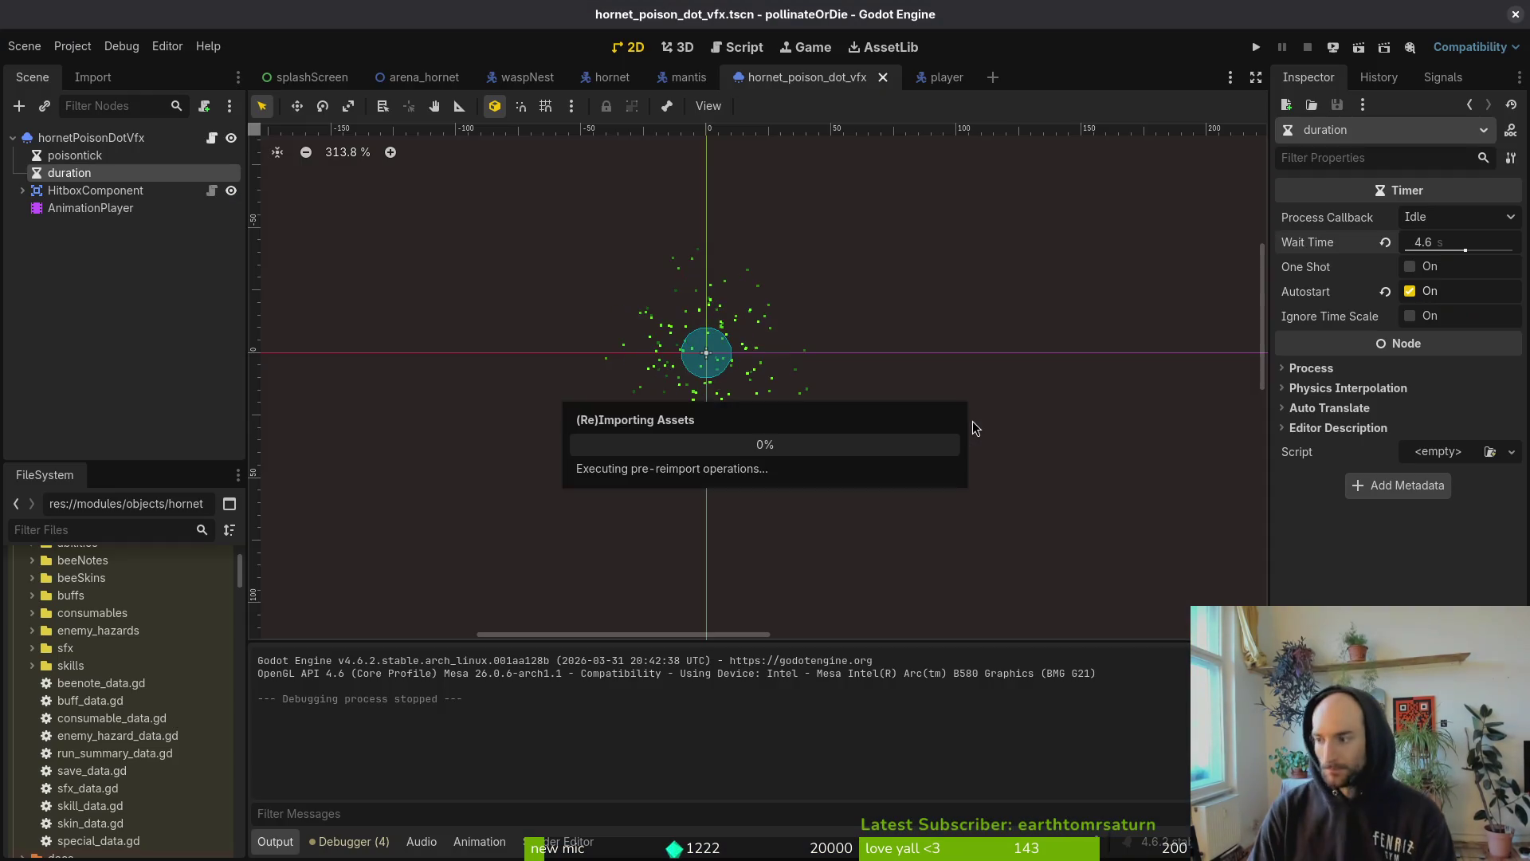
pyautogui.hotkey('alt', 'Tab')
pyautogui.write('ti')
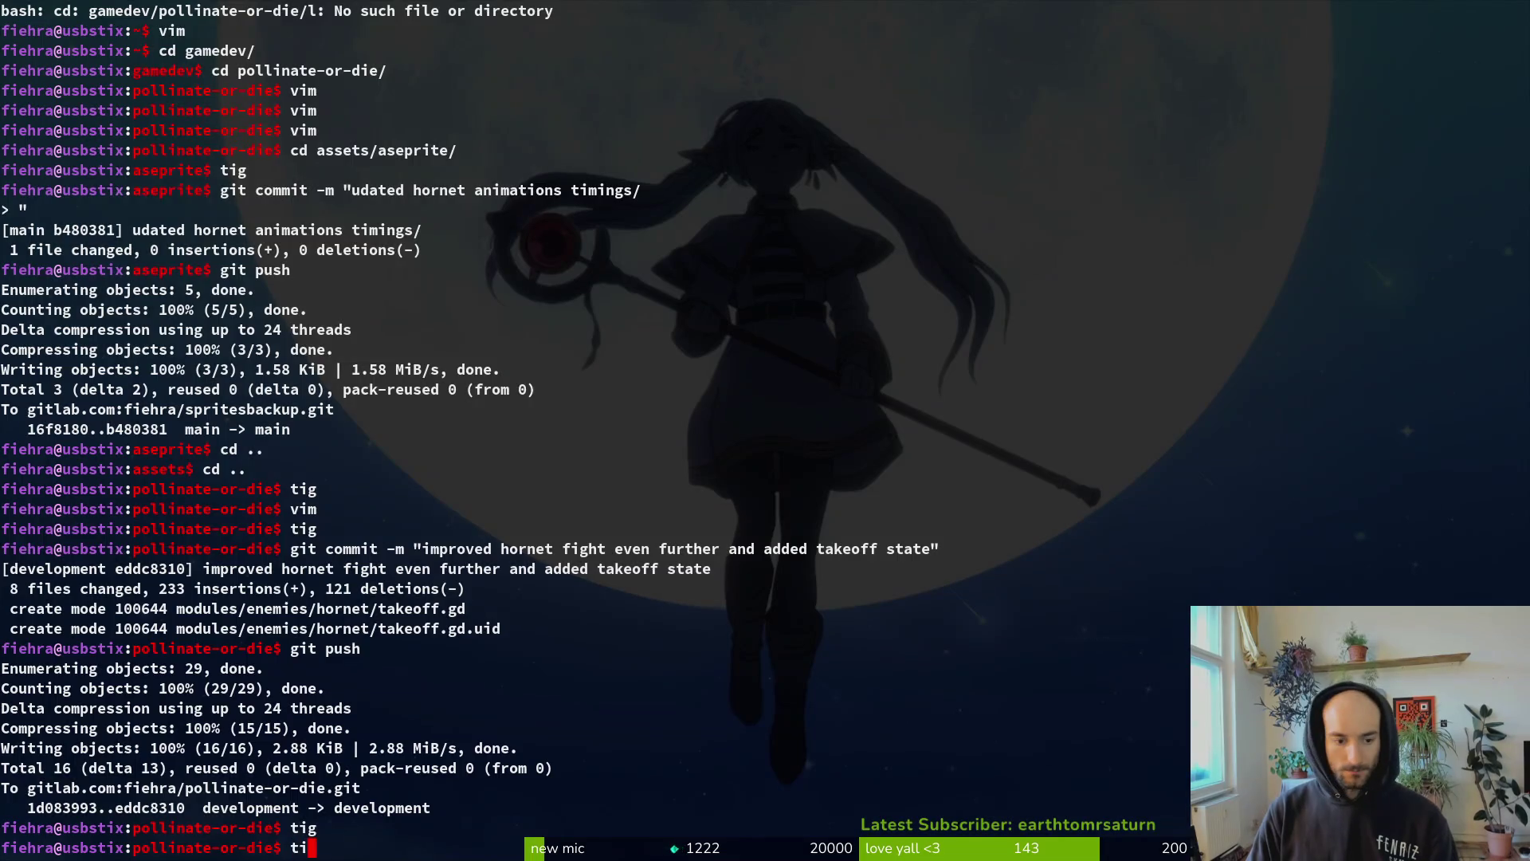